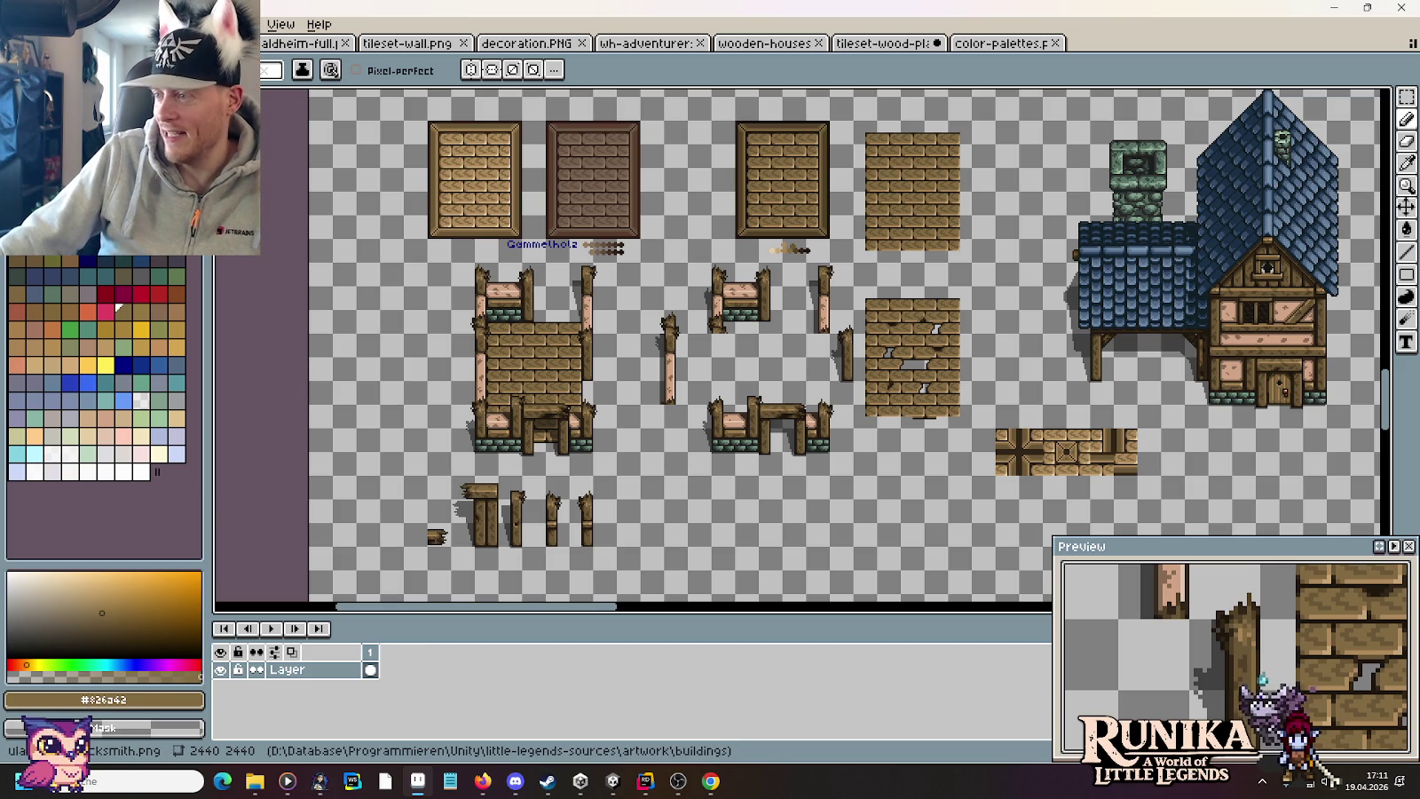
Step: Return to Aseprite with the marquee tool and pan to the posts and cracked wall
key(alt+Tab)
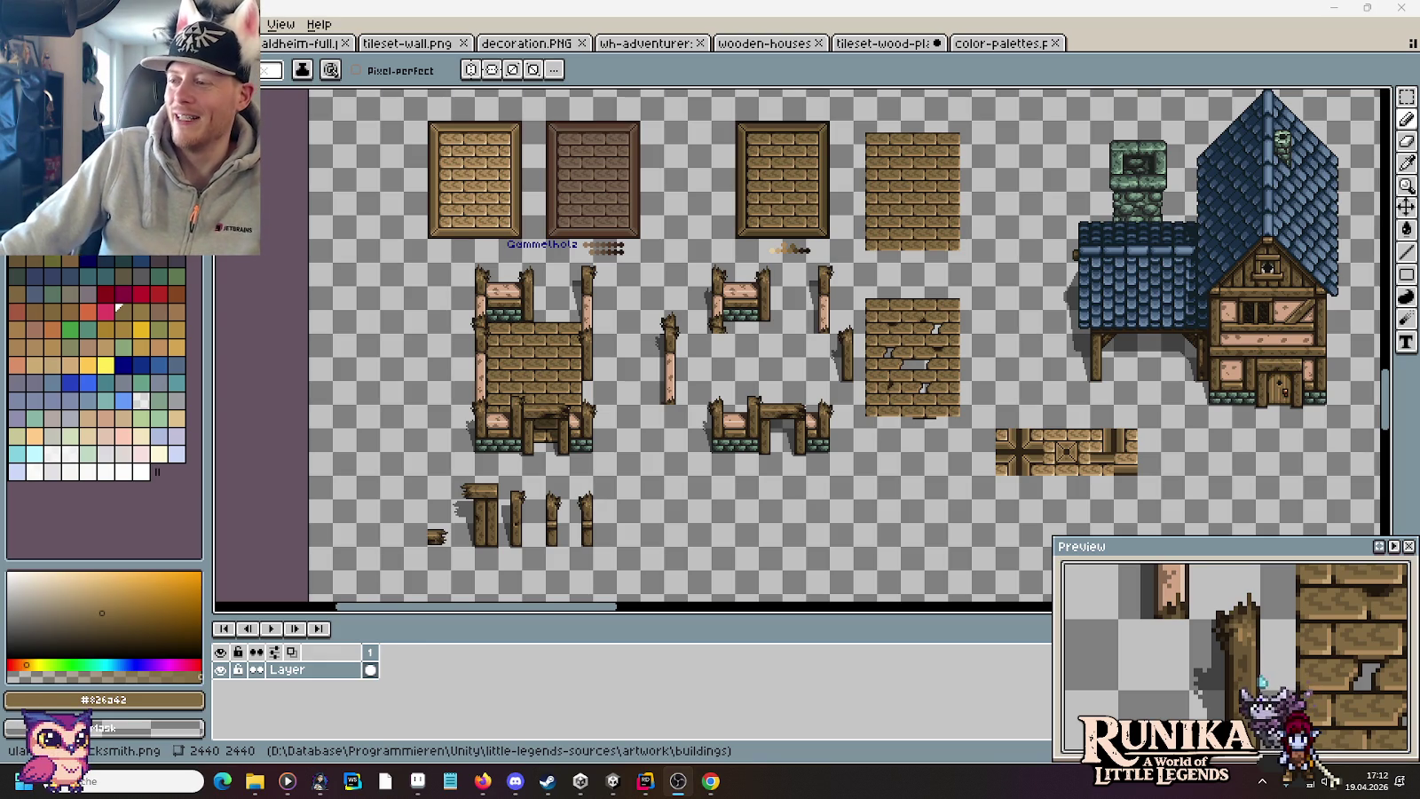
scroll(725, 326, down, 1)
scroll(725, 326, right, 2)
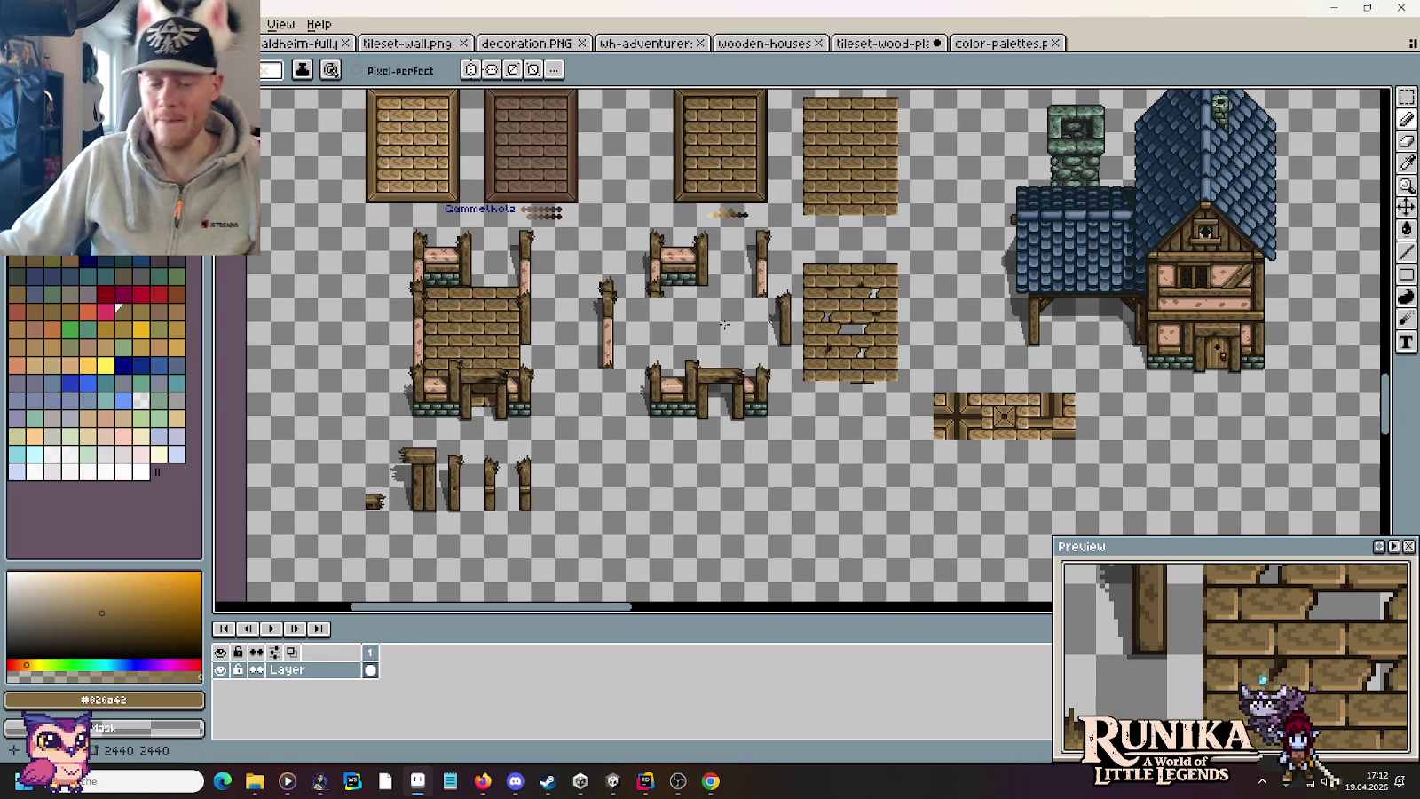
key(m)
scroll(710, 332, left, 1)
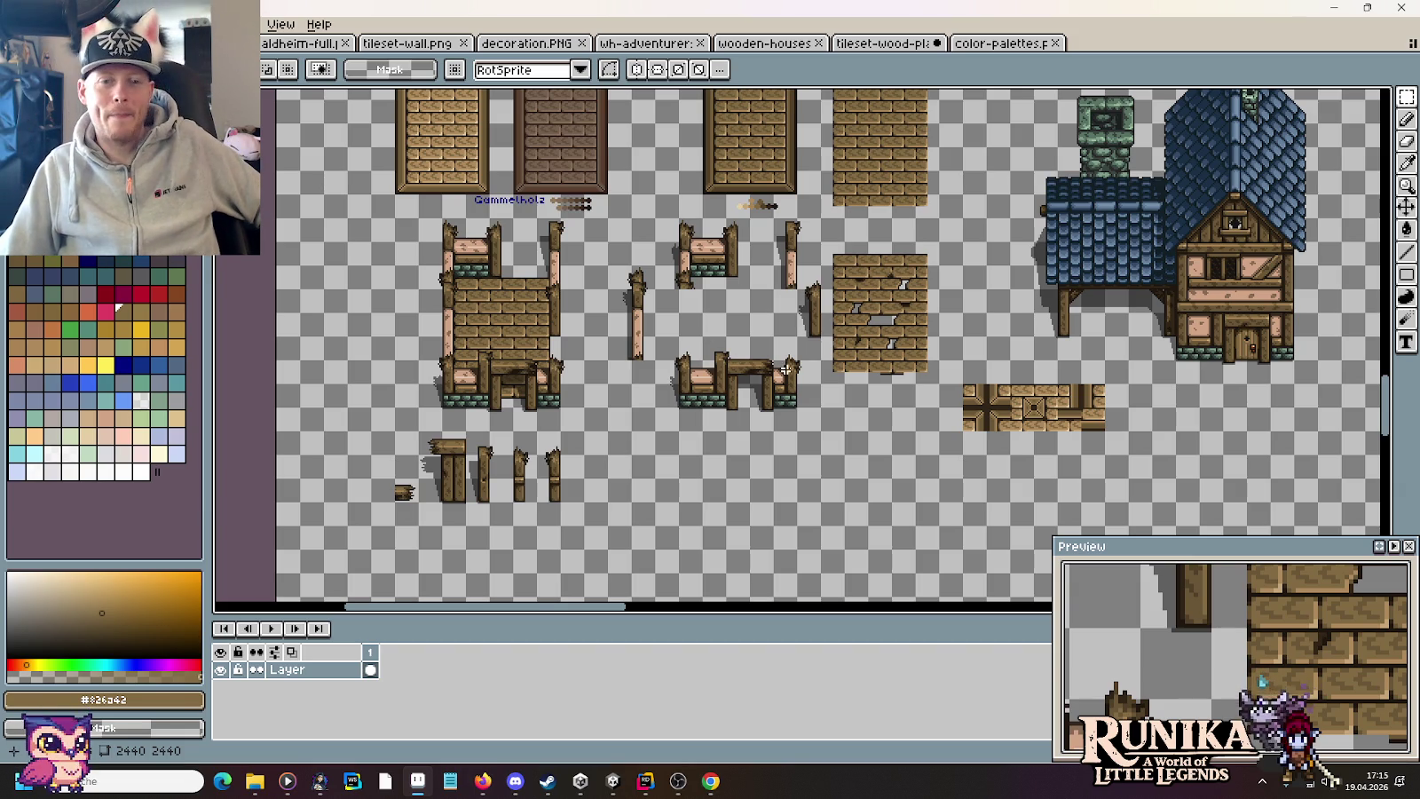
scroll(888, 305, up, 2)
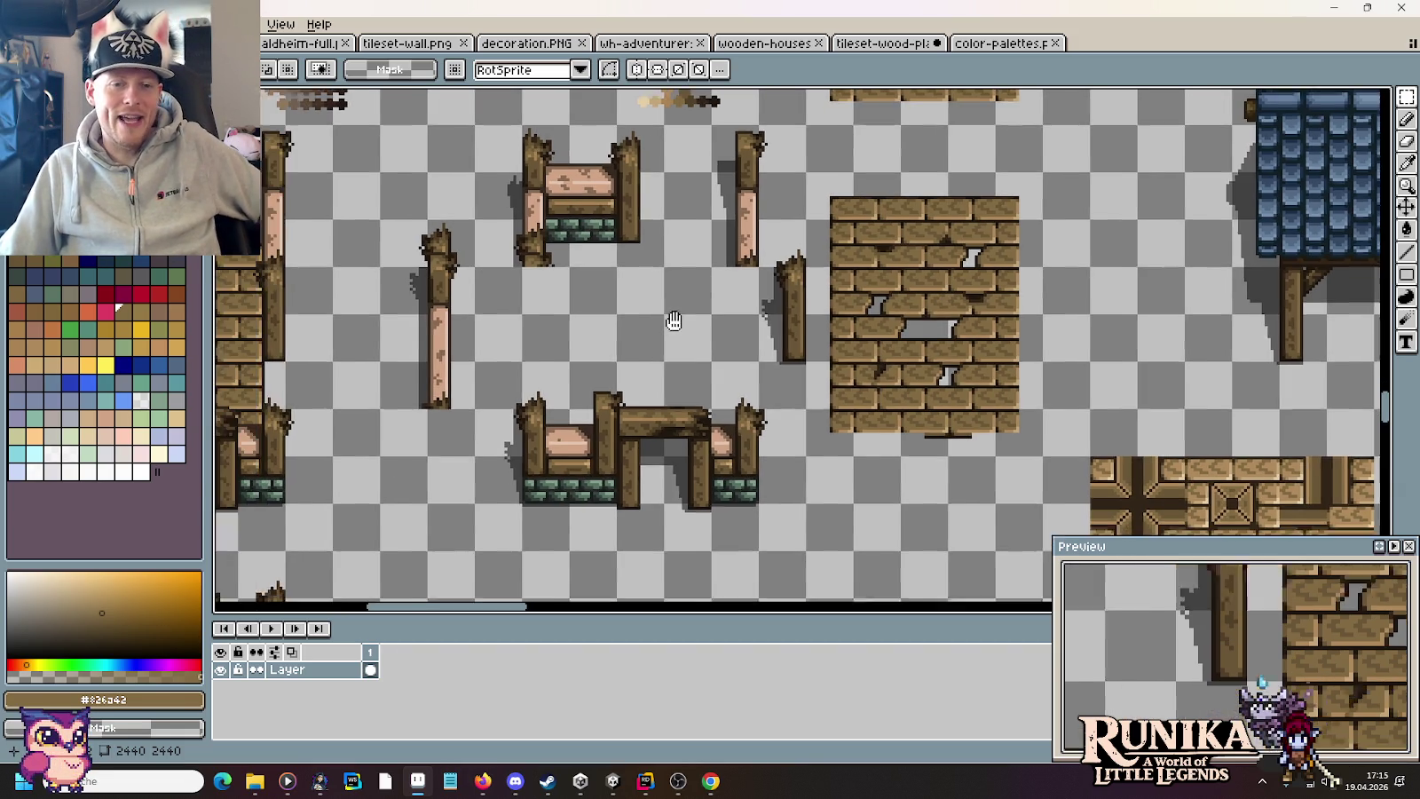
drag(799, 325, 774, 373)
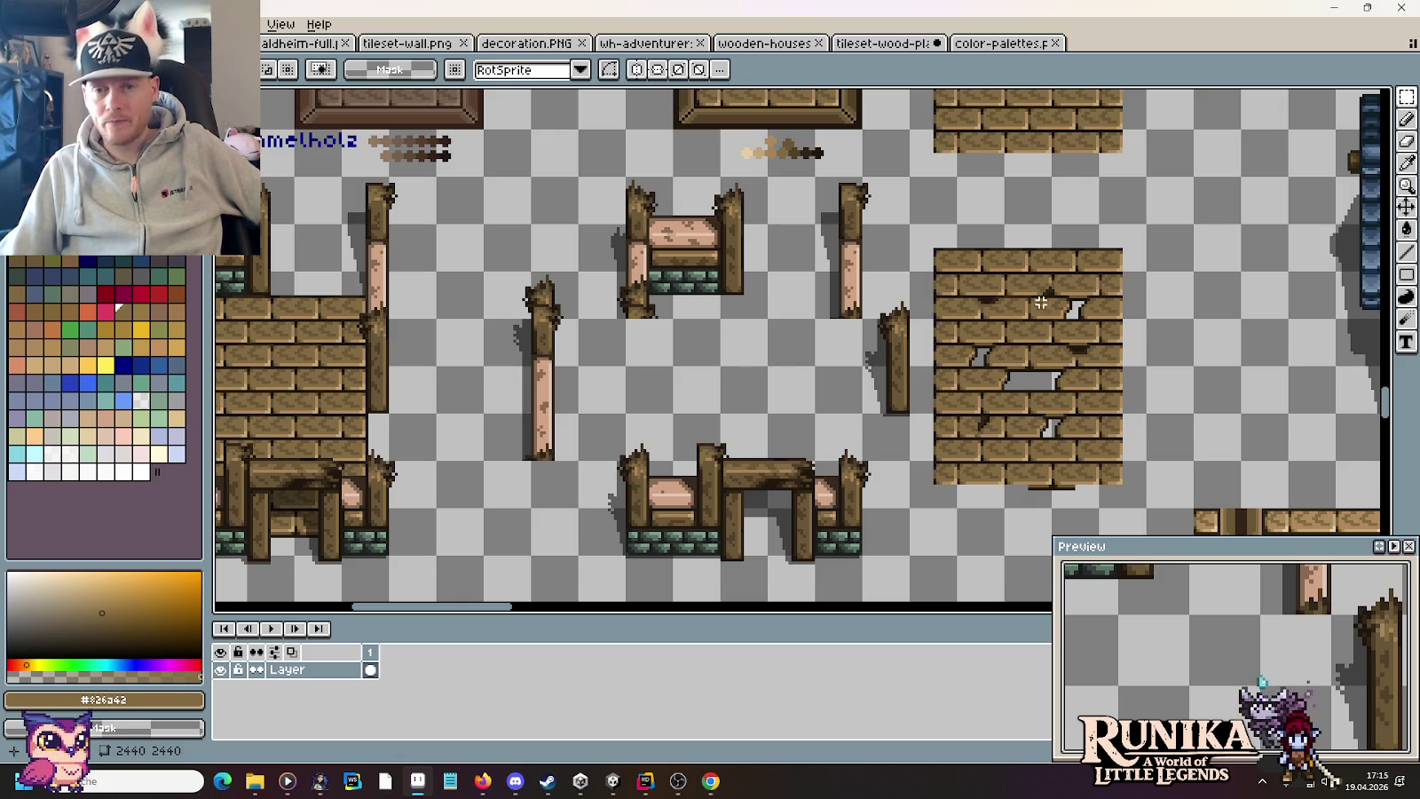
Step: Close the wooden-houses, adventurer, decoration and wall tileset files
click(872, 46)
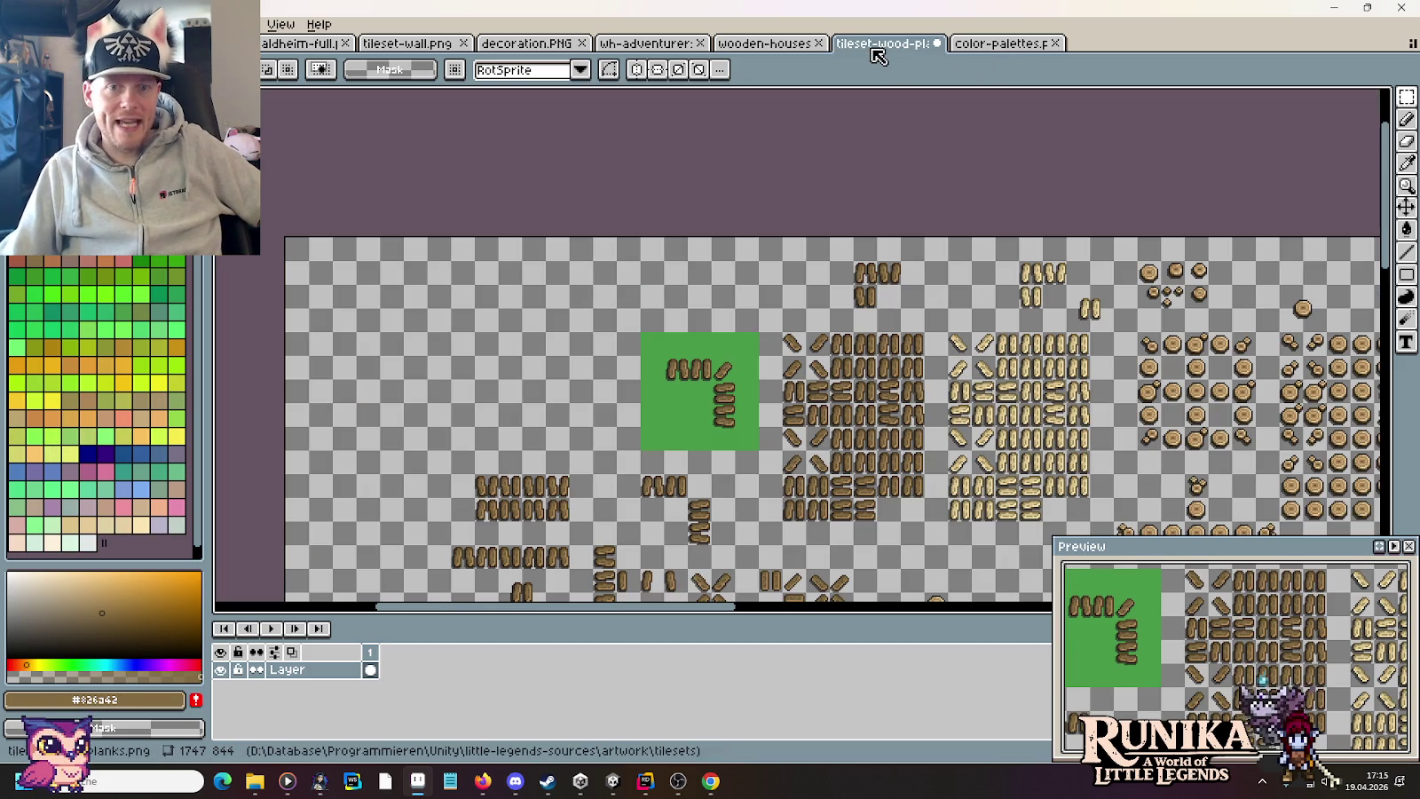
click(779, 46)
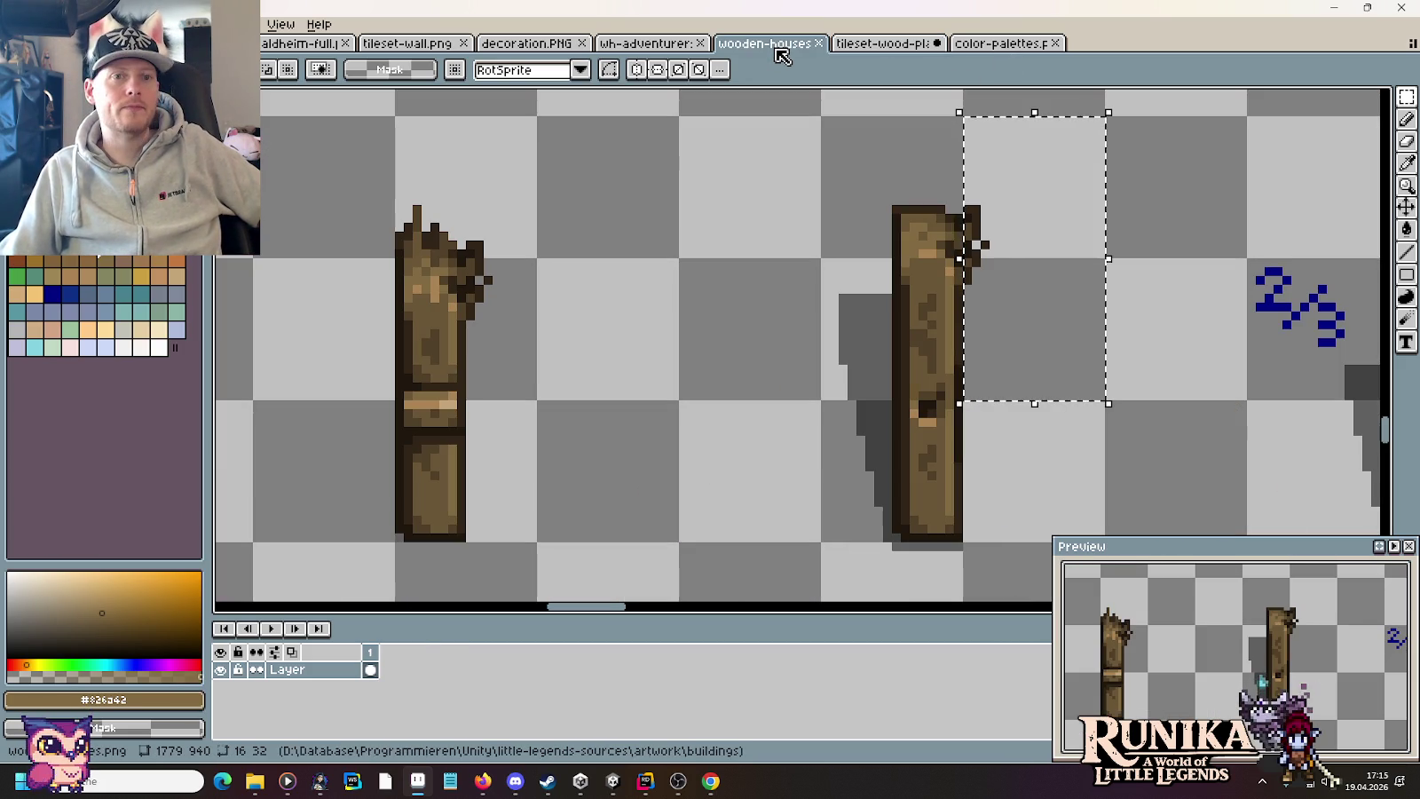
click(819, 43)
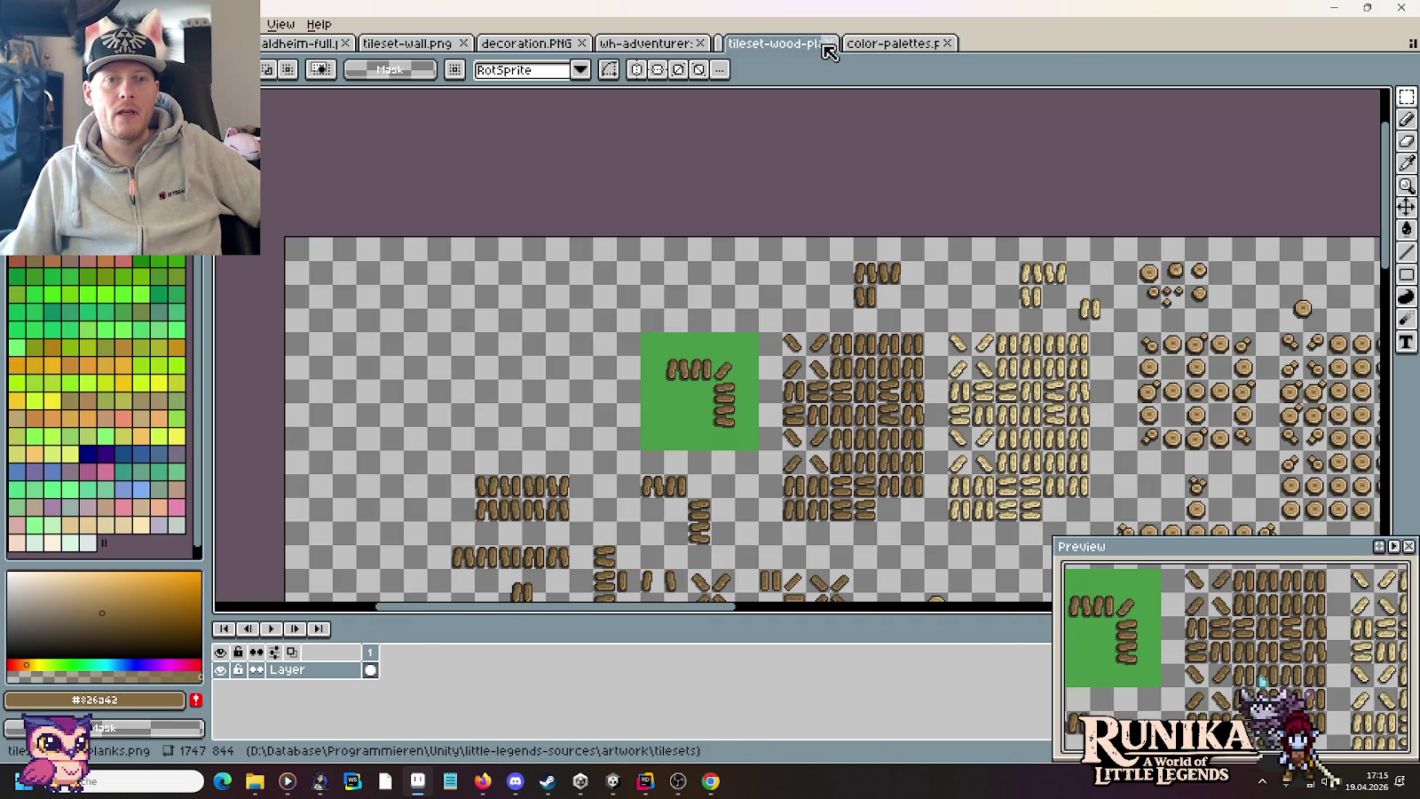
click(700, 43)
click(581, 42)
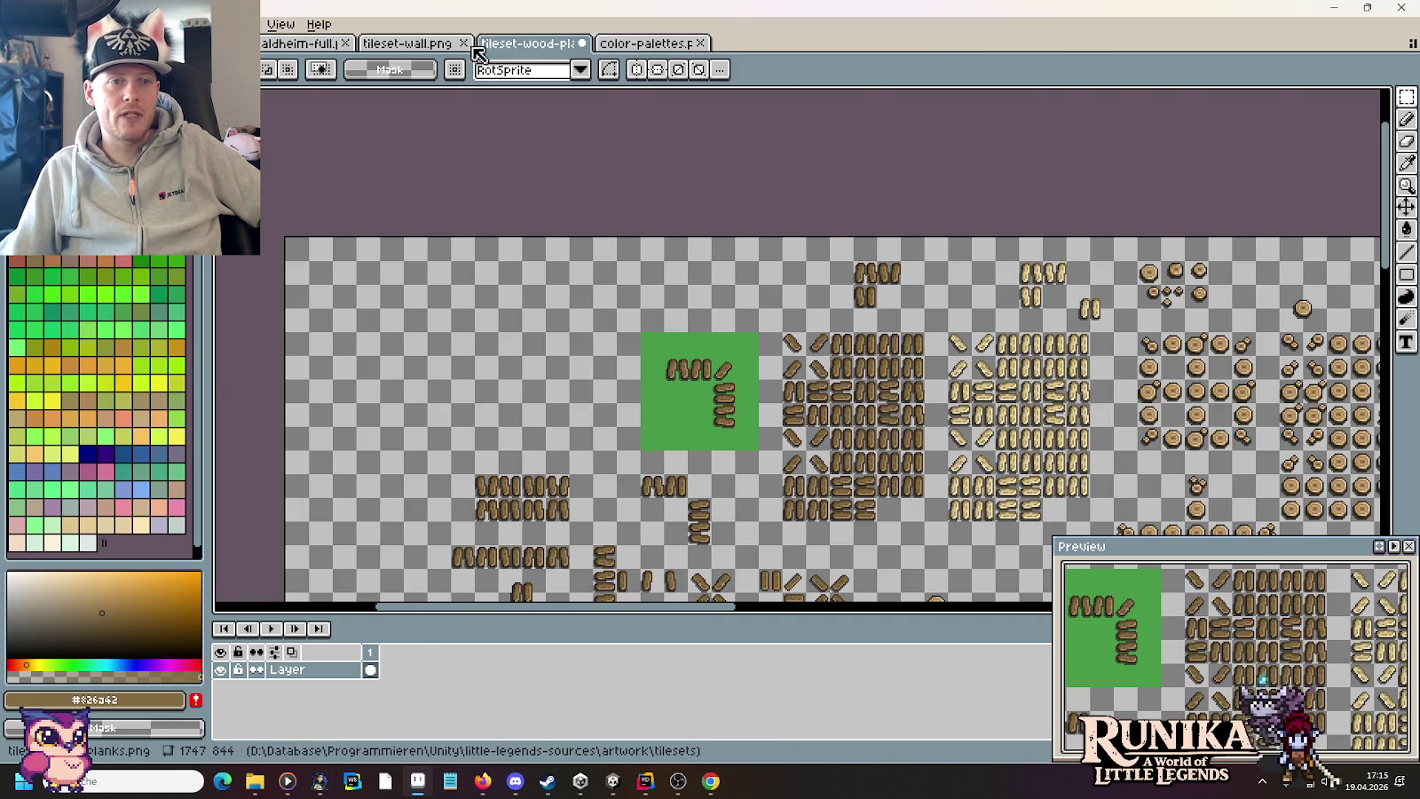
click(417, 43)
click(463, 42)
Step: Close the colour palettes and wood planks tileset files, answering the save prompt
click(528, 42)
click(581, 42)
click(465, 43)
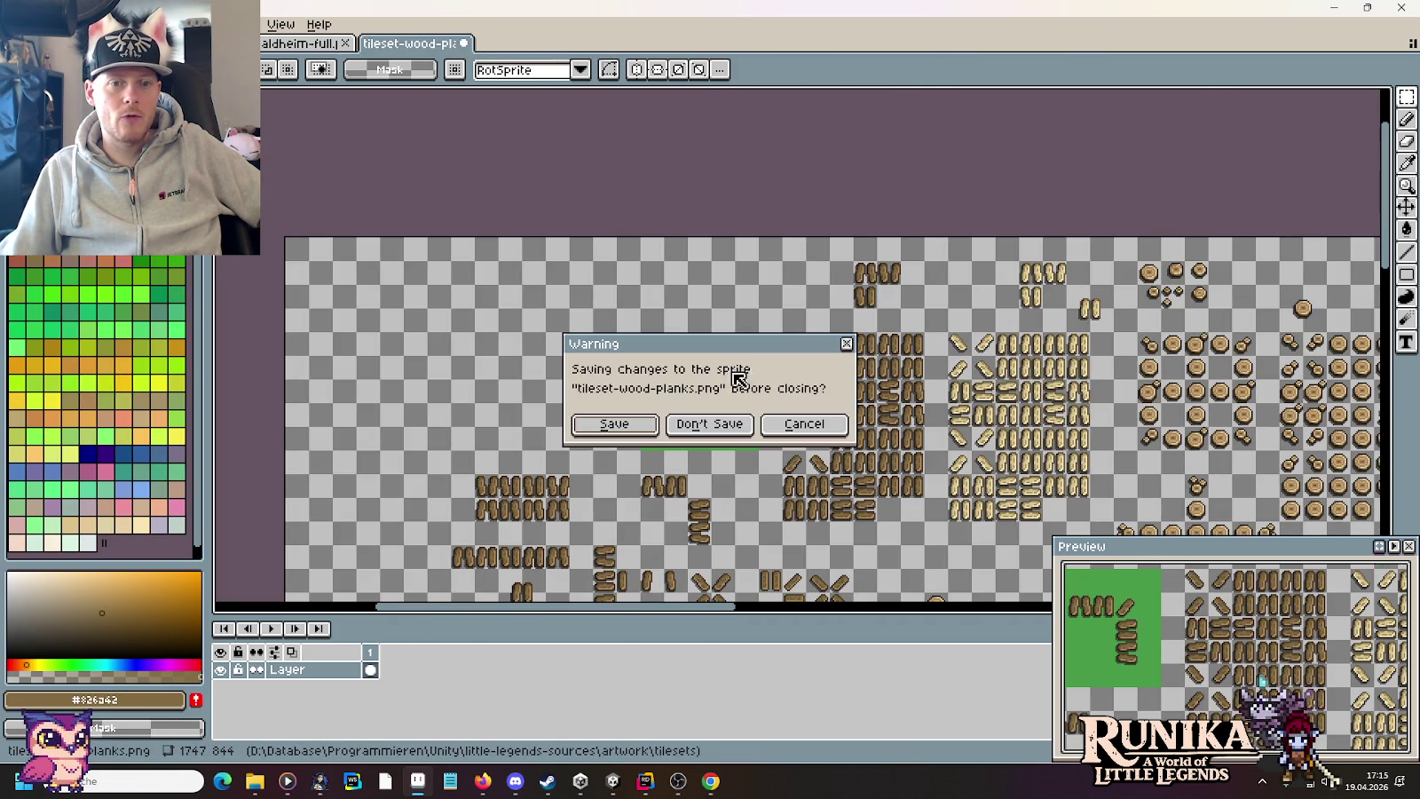
click(710, 430)
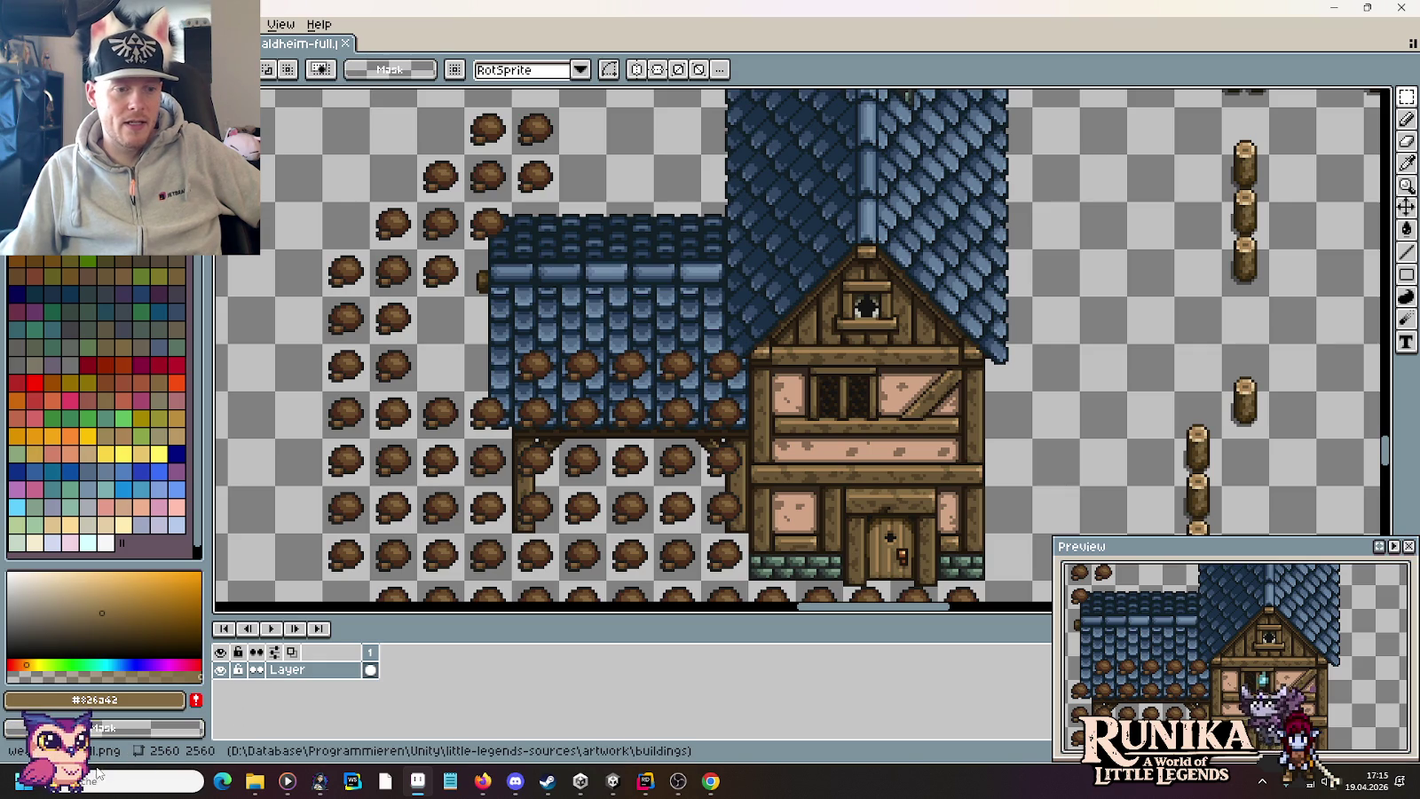
mouse_move(253, 781)
click(300, 710)
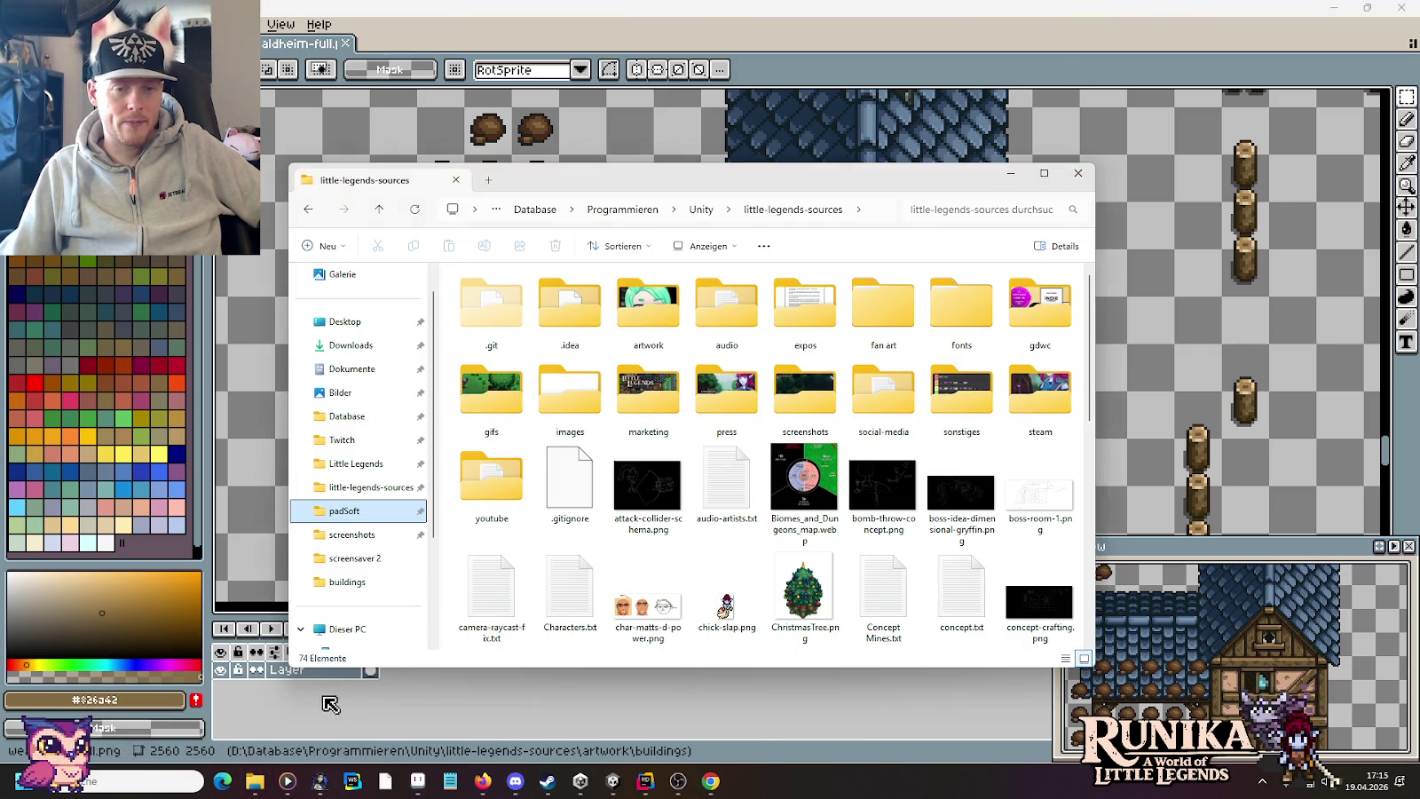
Step: Browse to artwork/tilesets in Explorer and open Tiles-Dirt.png in Aseprite
double_click(654, 312)
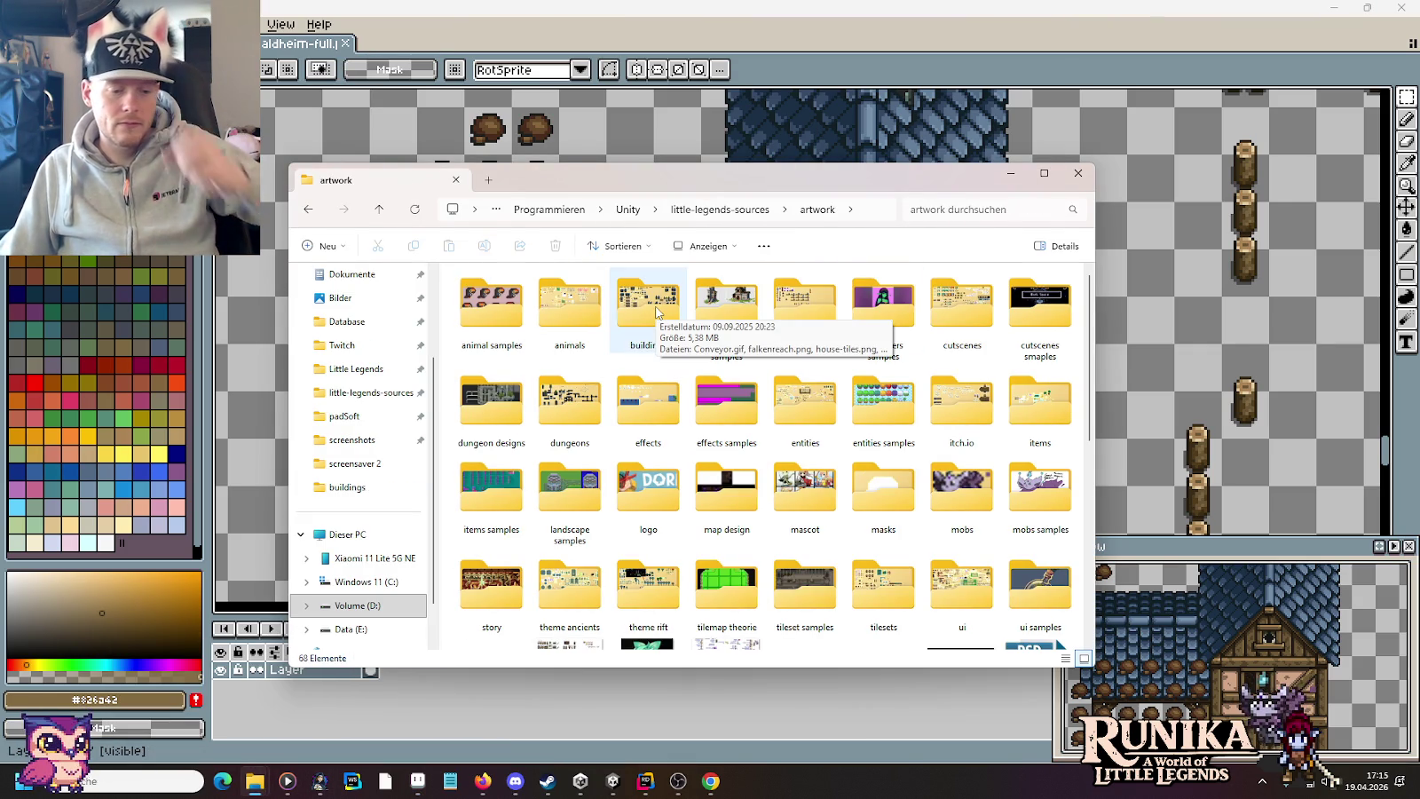
scroll(895, 444, down, 2)
scroll(894, 444, down, 2)
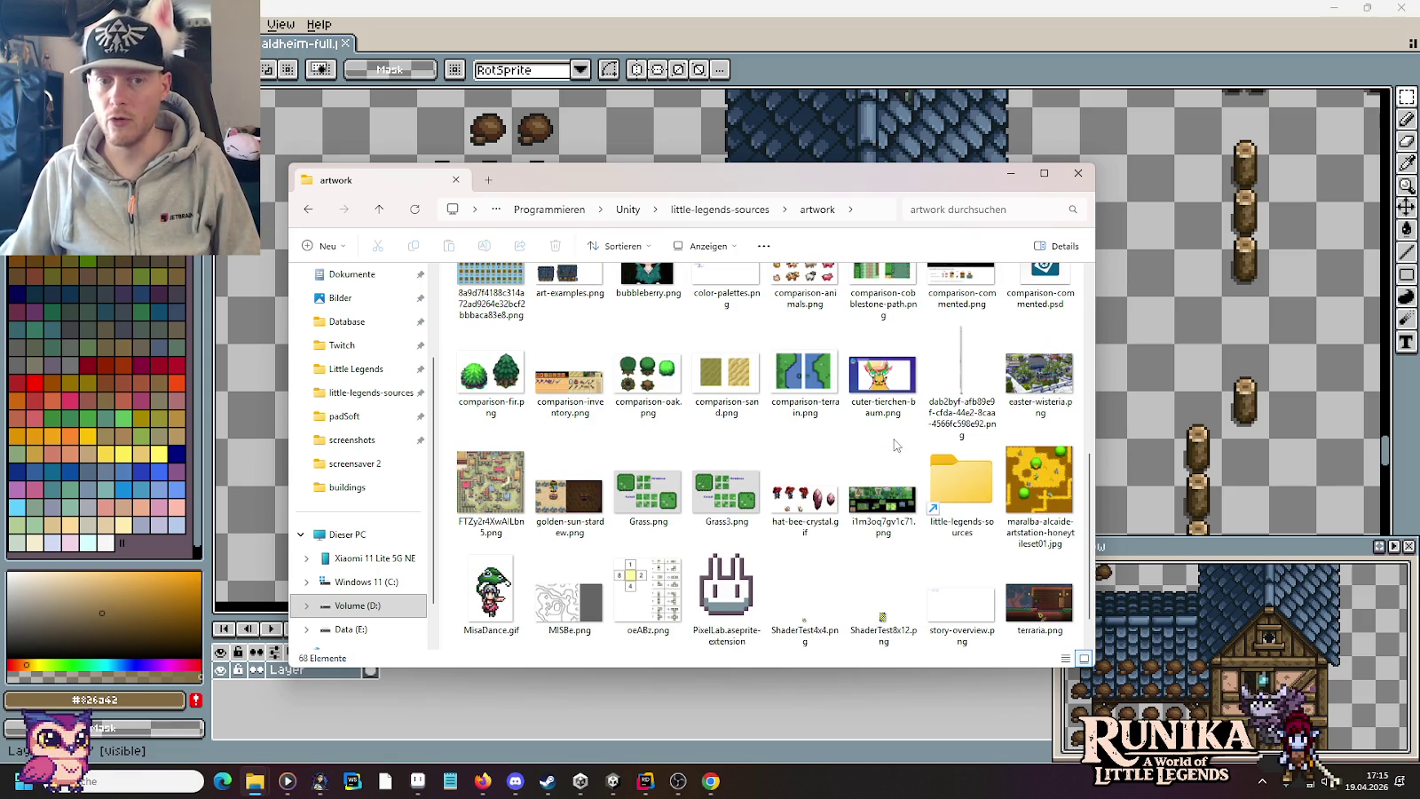
scroll(894, 444, down, 1)
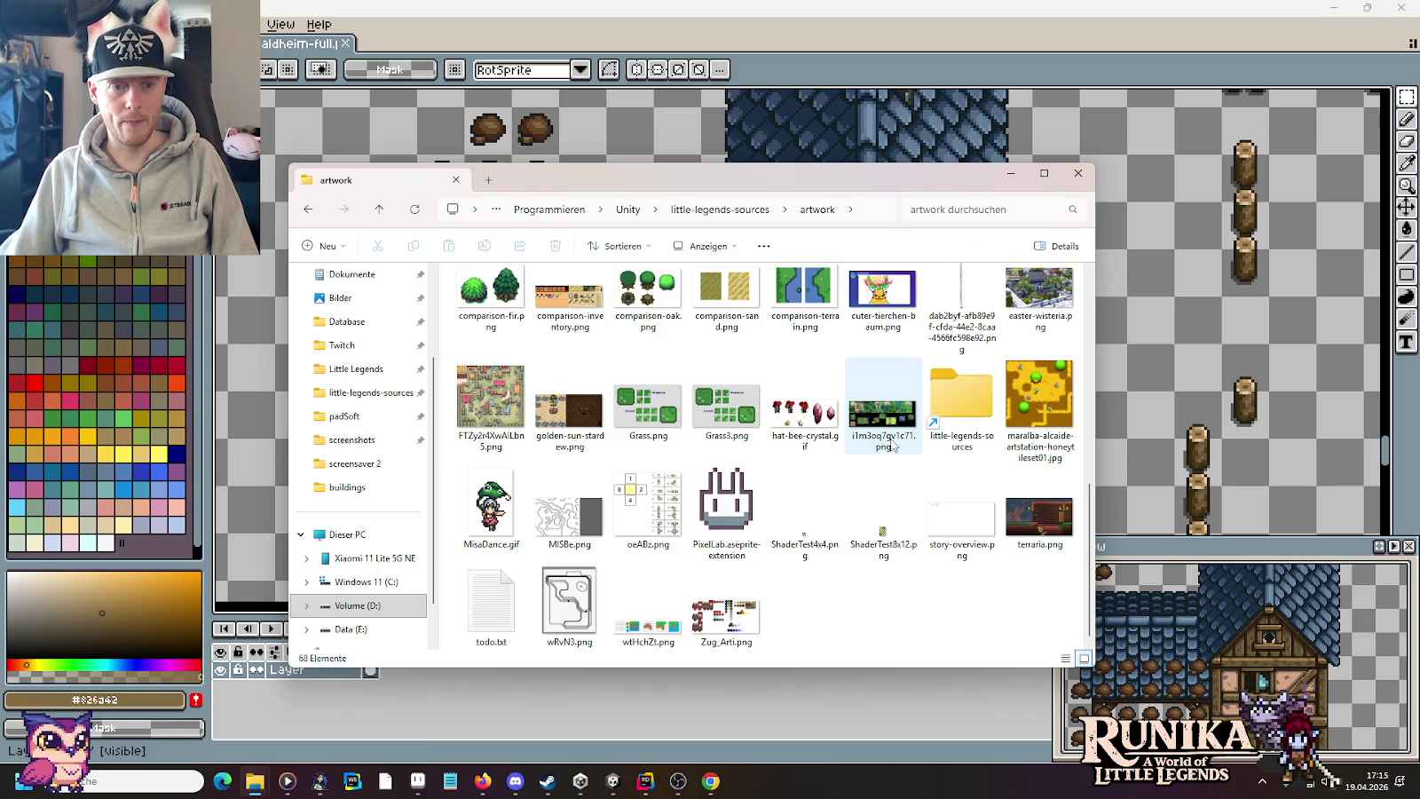
scroll(895, 445, up, 2)
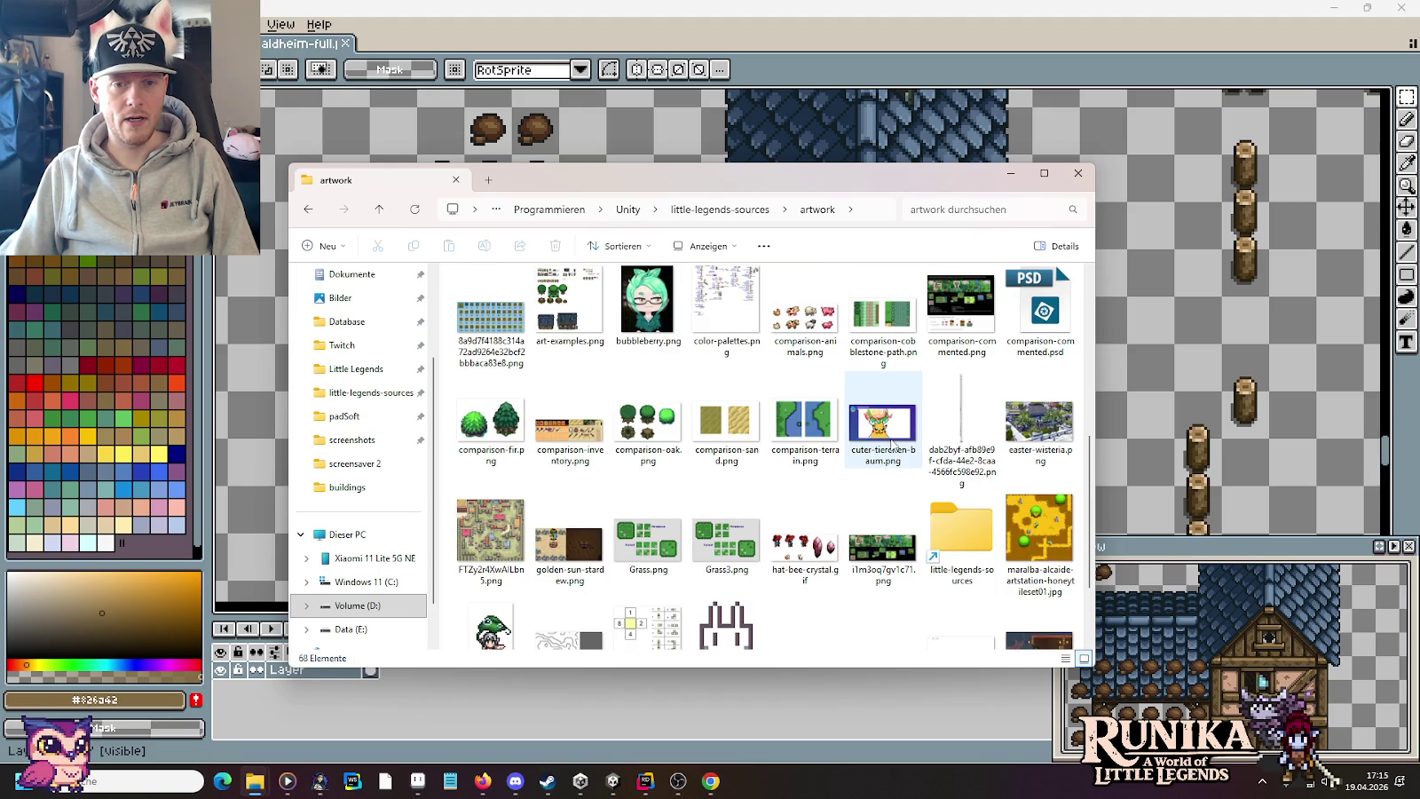
scroll(895, 445, up, 5)
key(ctrl+shift+6)
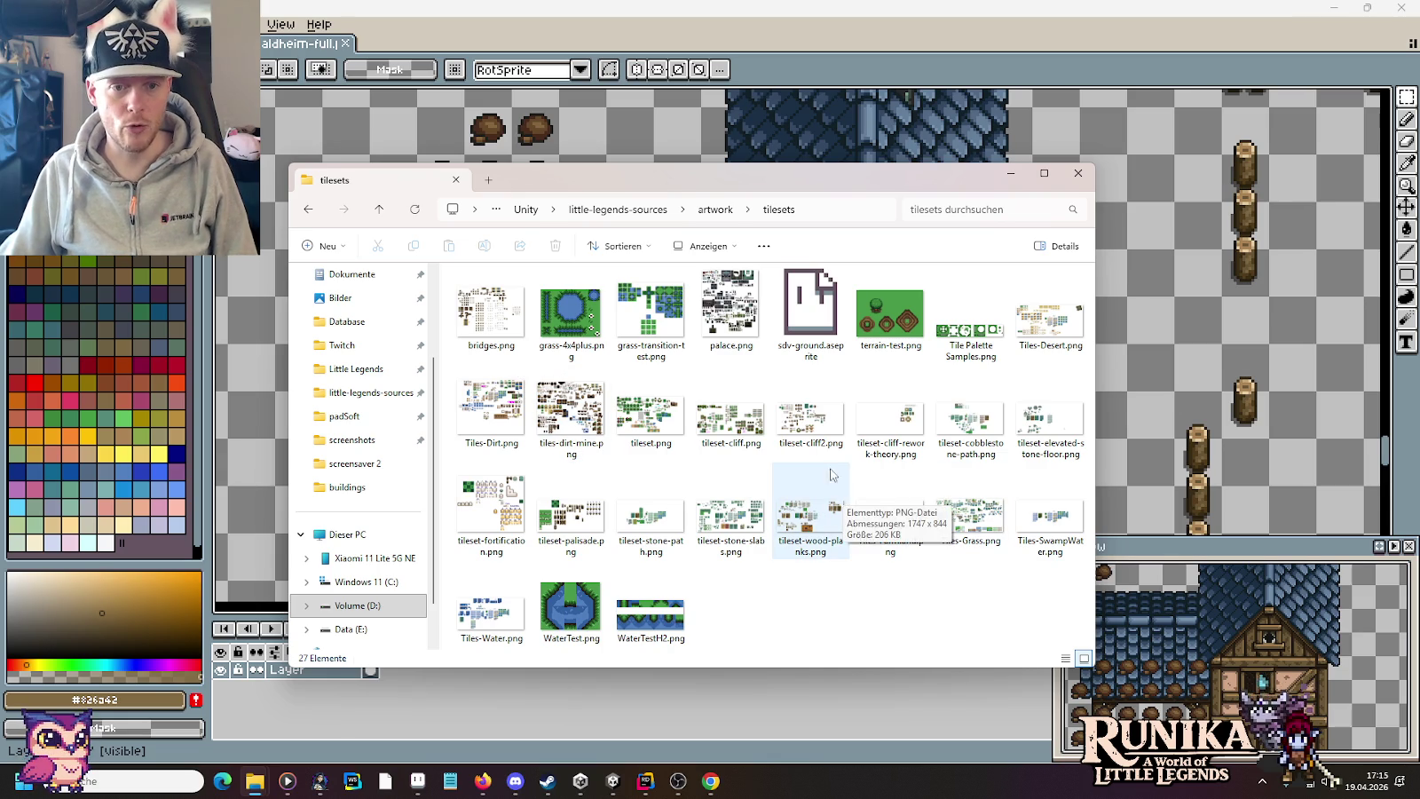
double_click(491, 408)
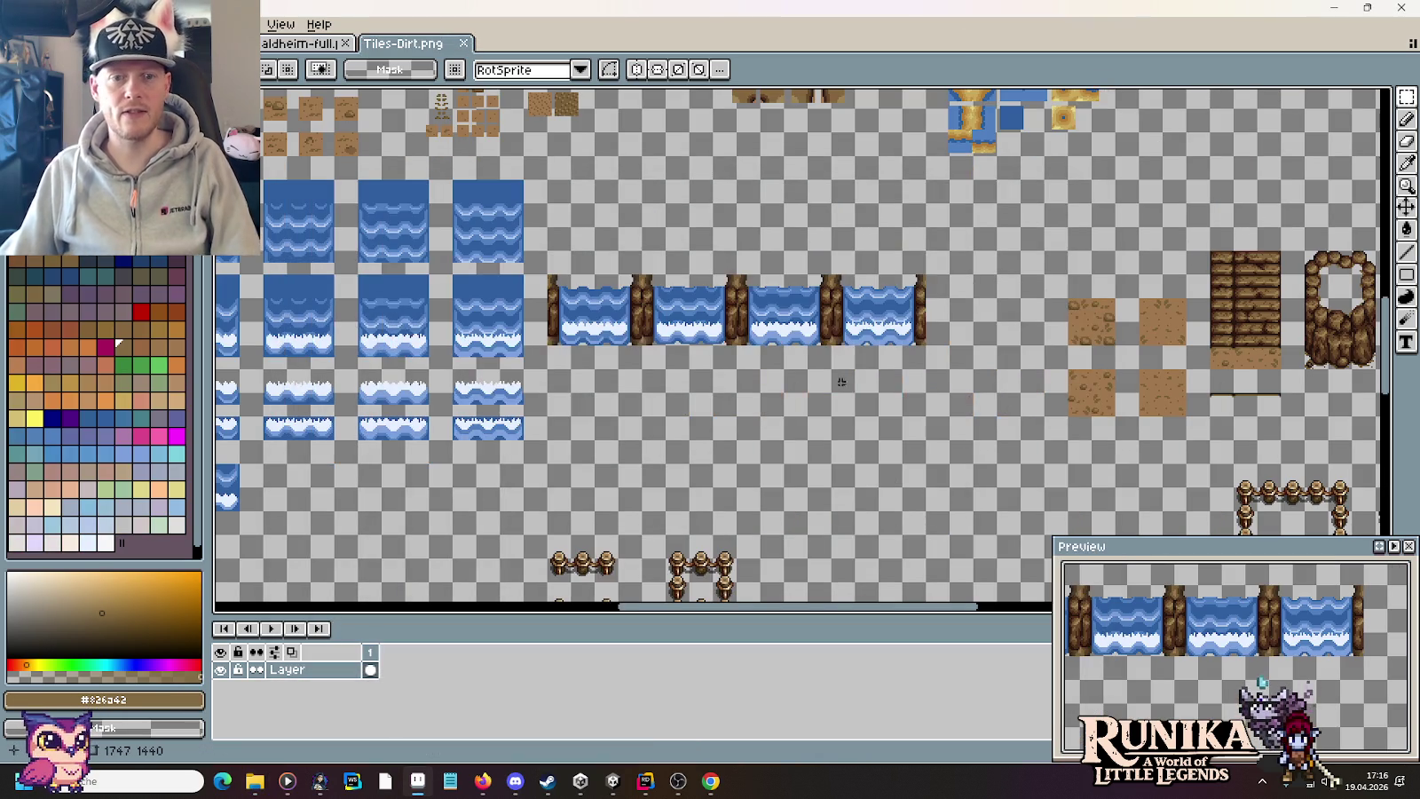
Step: Copy a 48x16 plain dirt strip from Tiles-Dirt and paste it right of the cracked wall
scroll(841, 382, up, 1)
scroll(826, 402, up, 2)
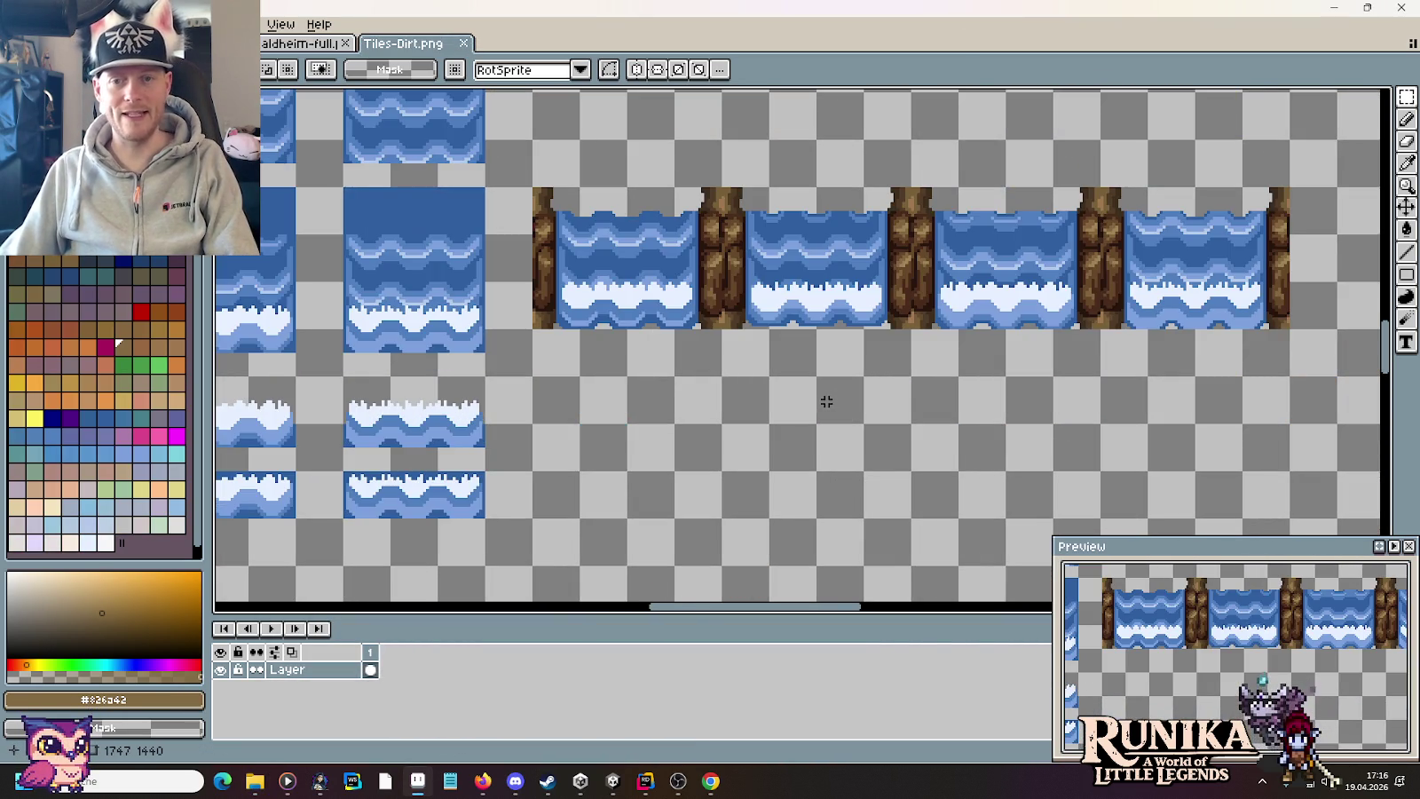
scroll(826, 400, right, 2)
scroll(887, 363, right, 6)
scroll(966, 339, down, 4)
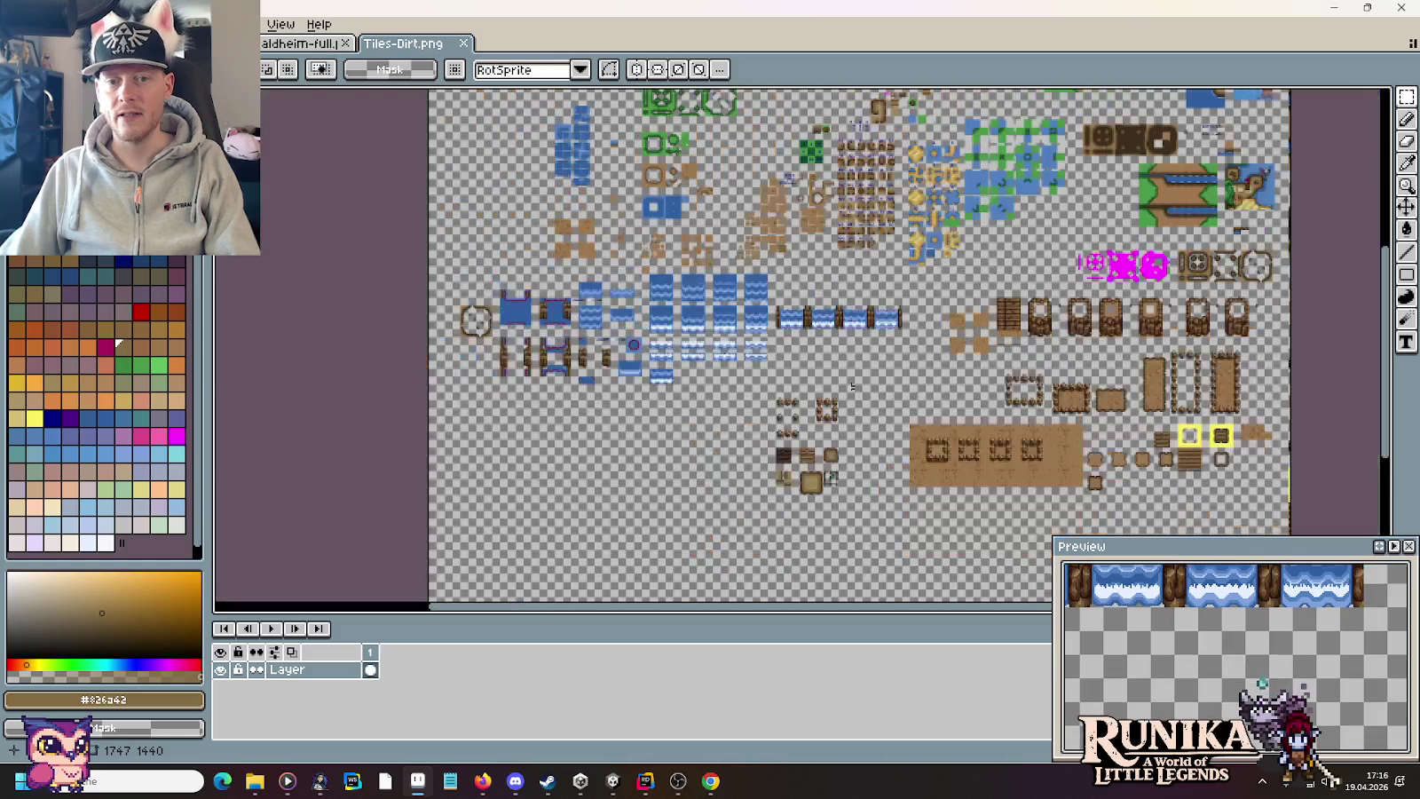
scroll(843, 467, up, 1)
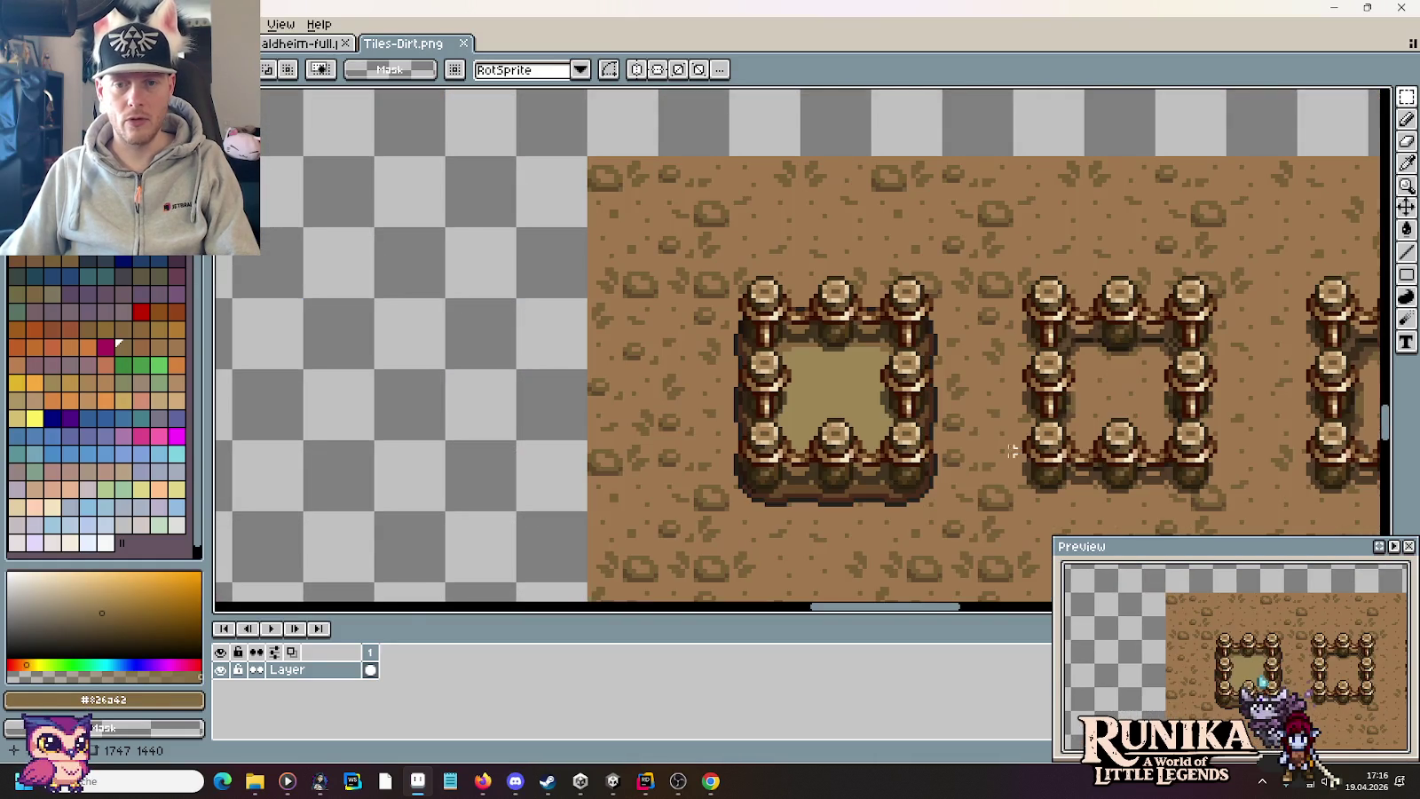
scroll(1015, 450, up, 3)
scroll(976, 504, down, 2)
drag(723, 477, 892, 479)
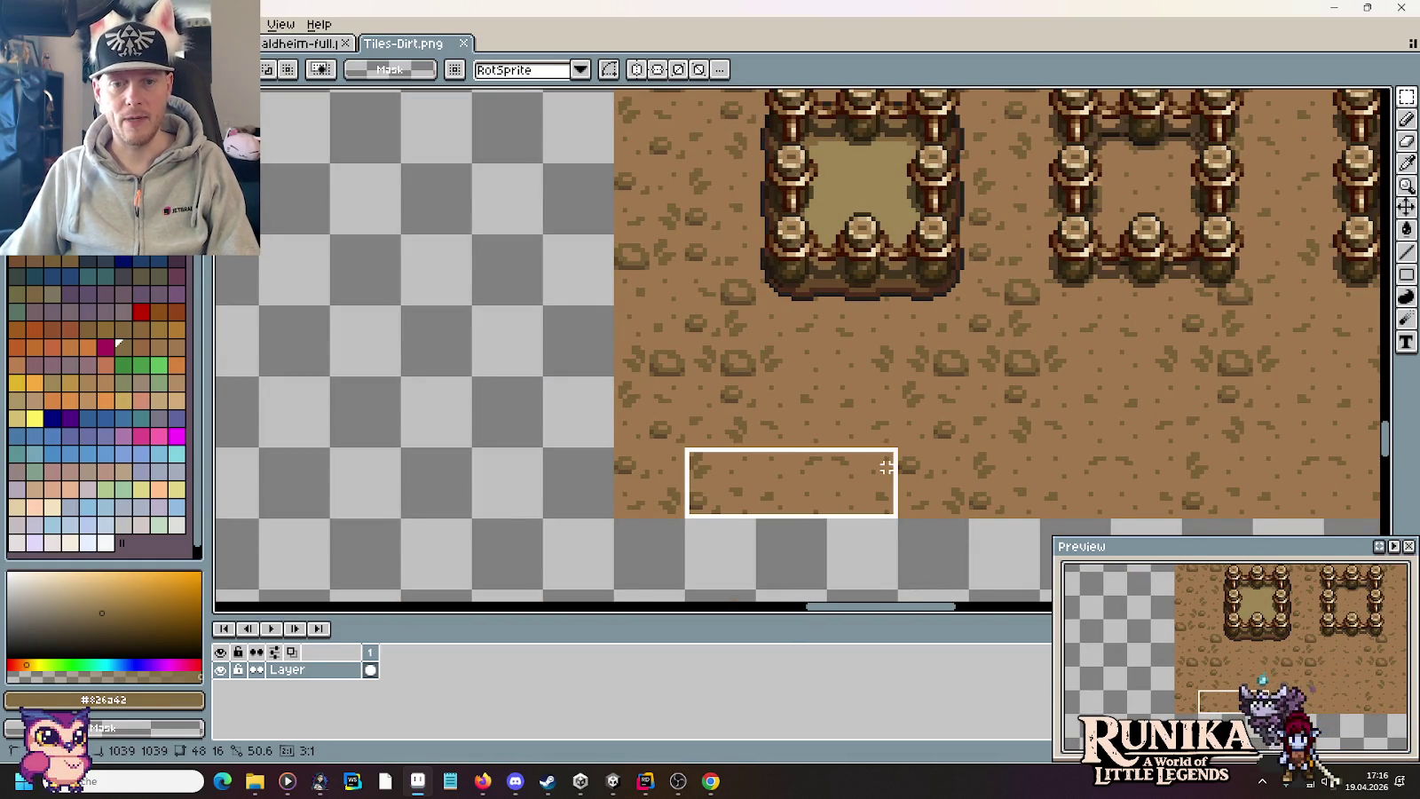
key(ctrl+c)
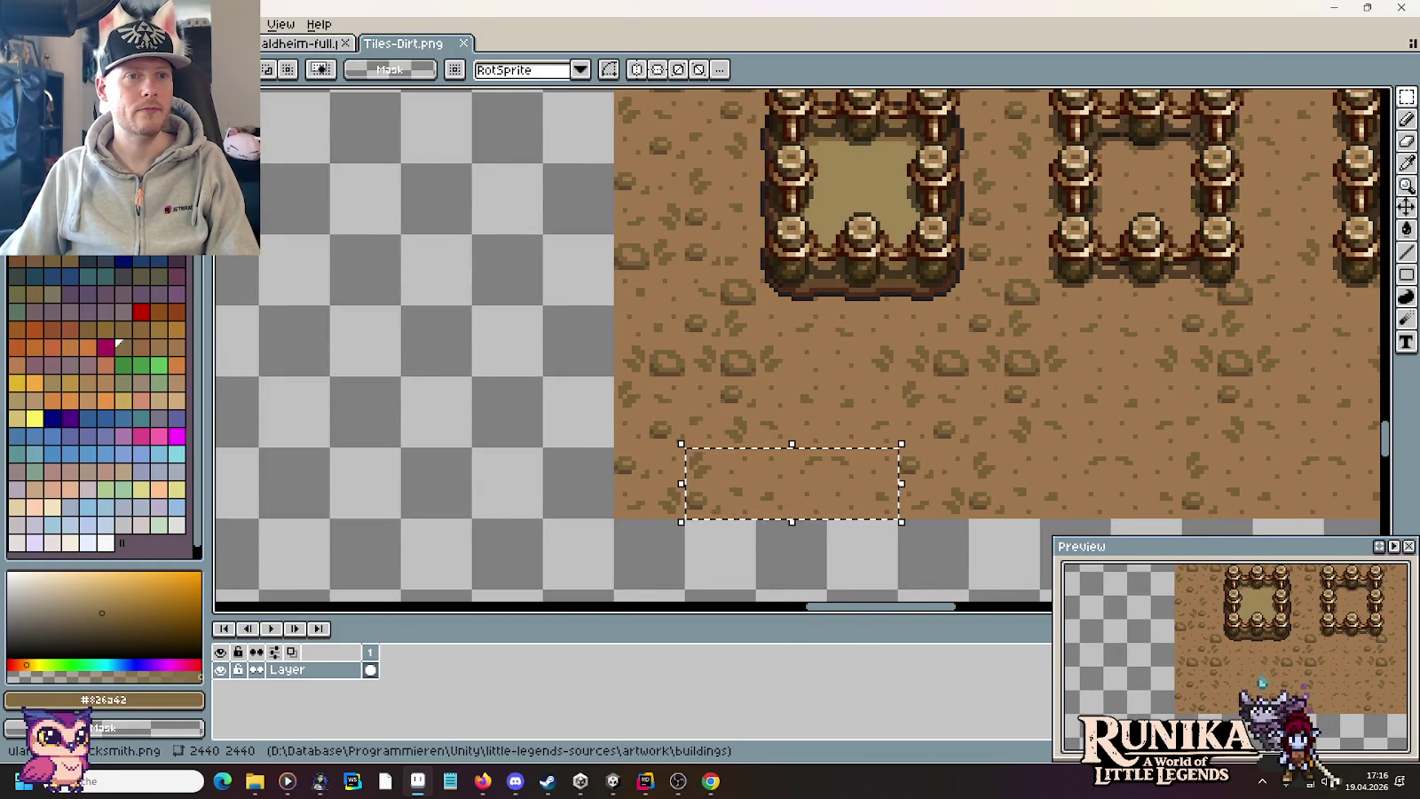
key(ctrl+Tab)
key(ctrl+v)
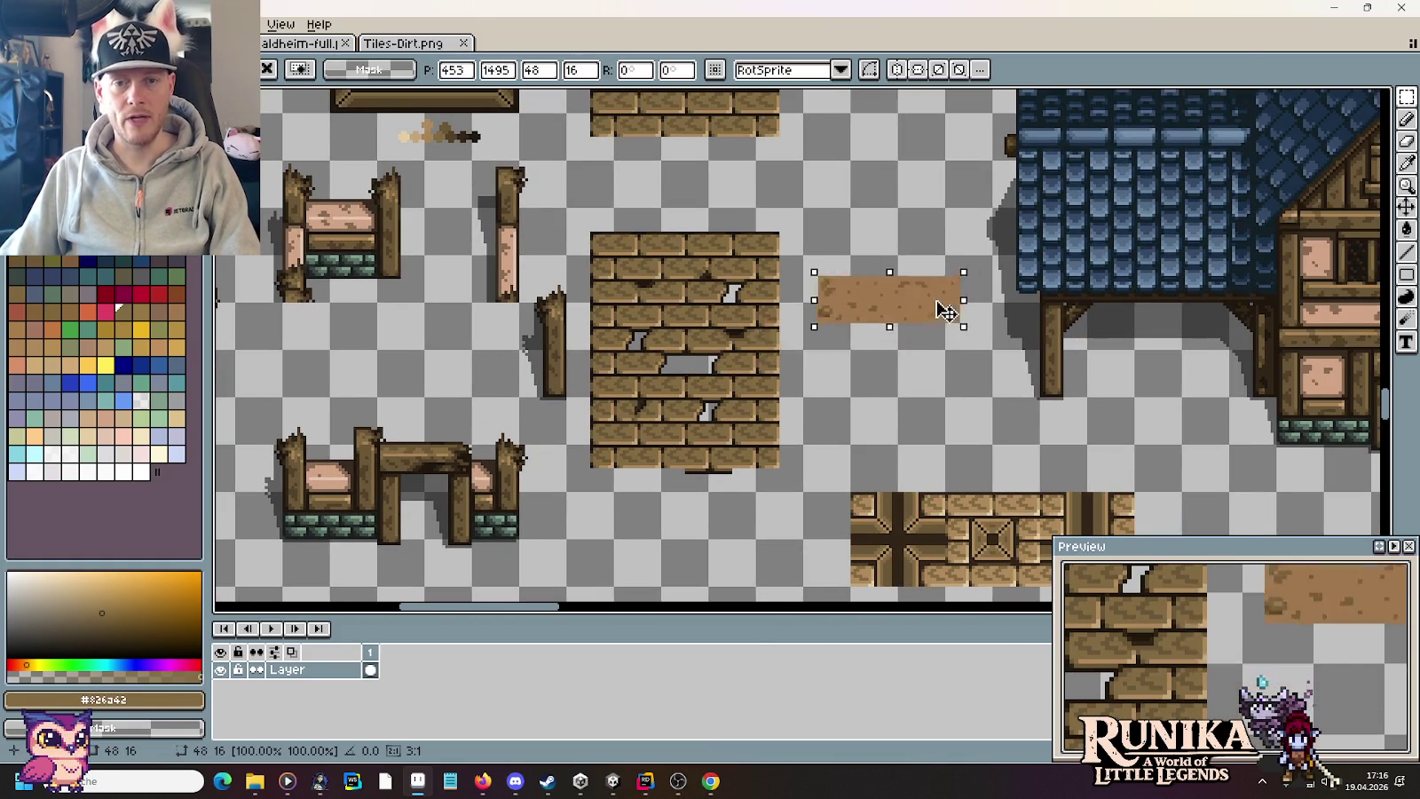
drag(892, 370, 966, 259)
key(Return)
Step: Rearrange the dirt tiles and duplicate the two-tile dirt piece further down
drag(845, 302, 876, 367)
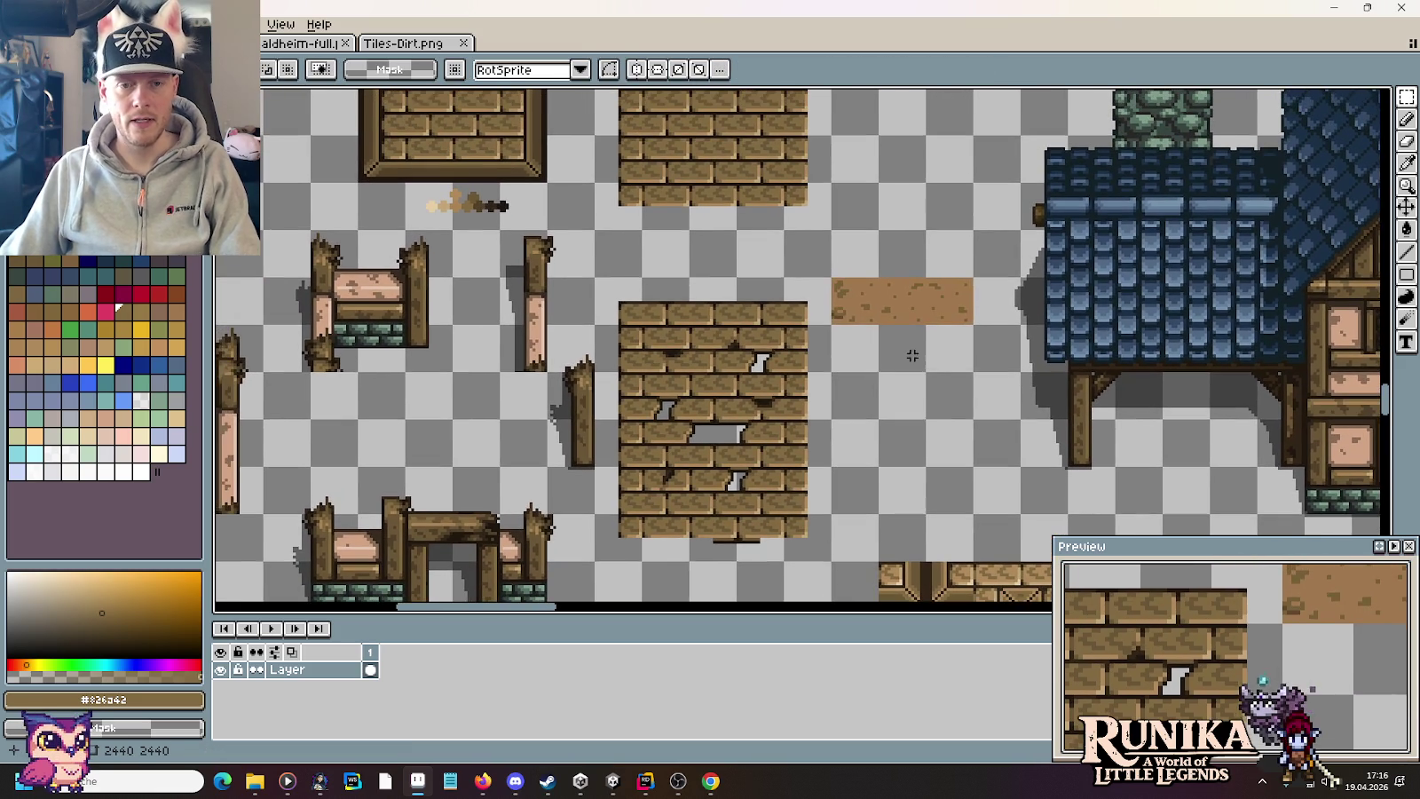
scroll(923, 341, up, 1)
drag(960, 267, 967, 350)
key(Return)
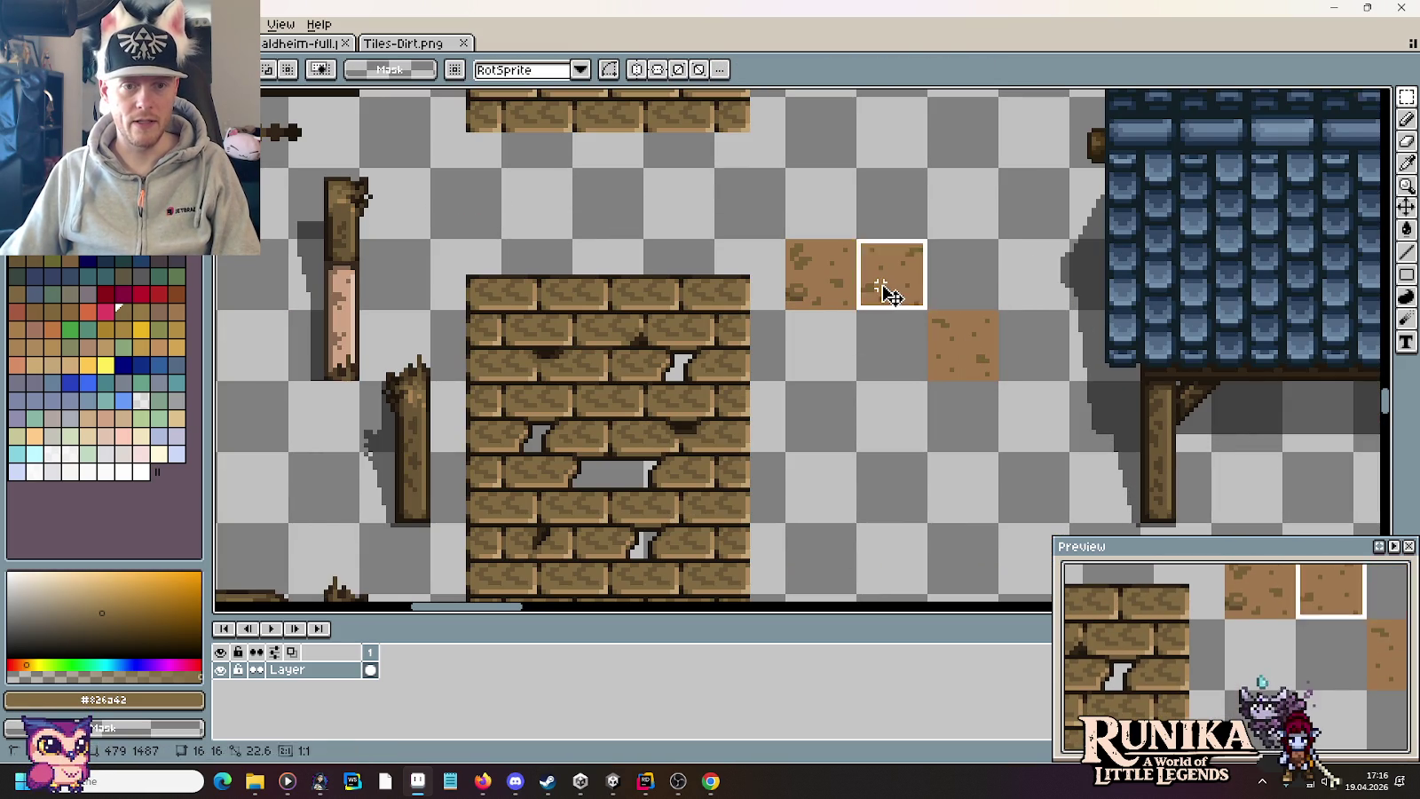
drag(887, 291, 817, 279)
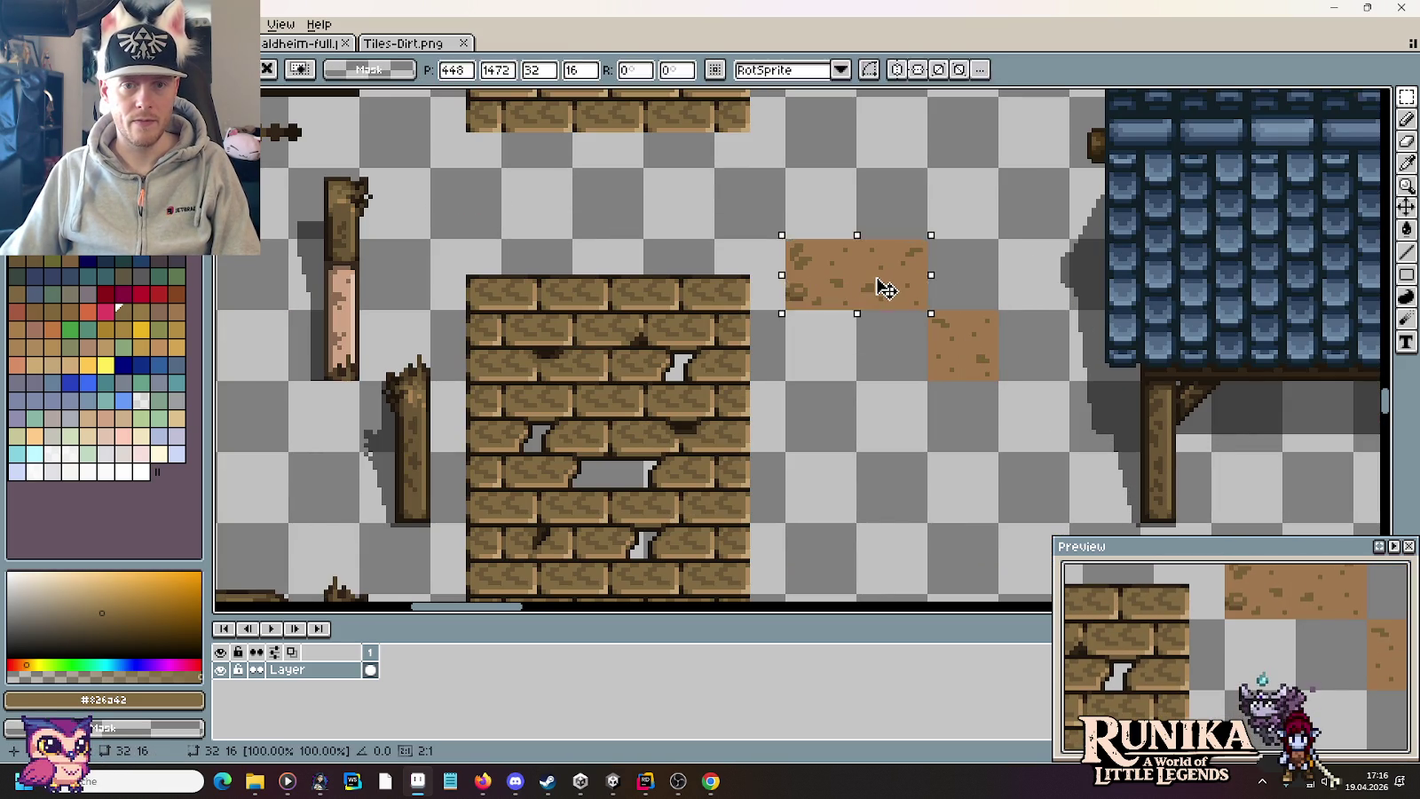
drag(879, 286, 890, 491)
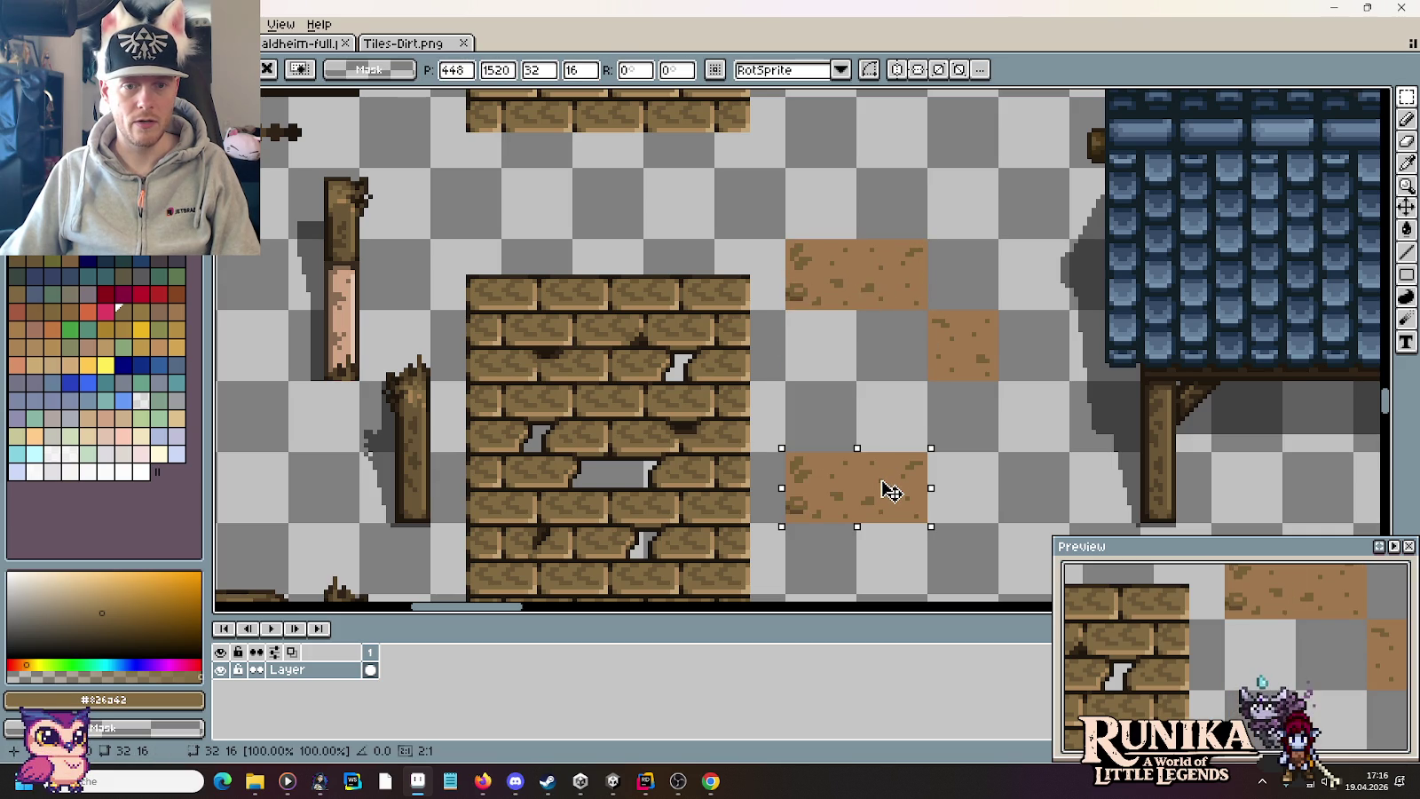
Step: Move the three dirt pieces to the right of the house and select the cracked wall
scroll(798, 404, down, 2)
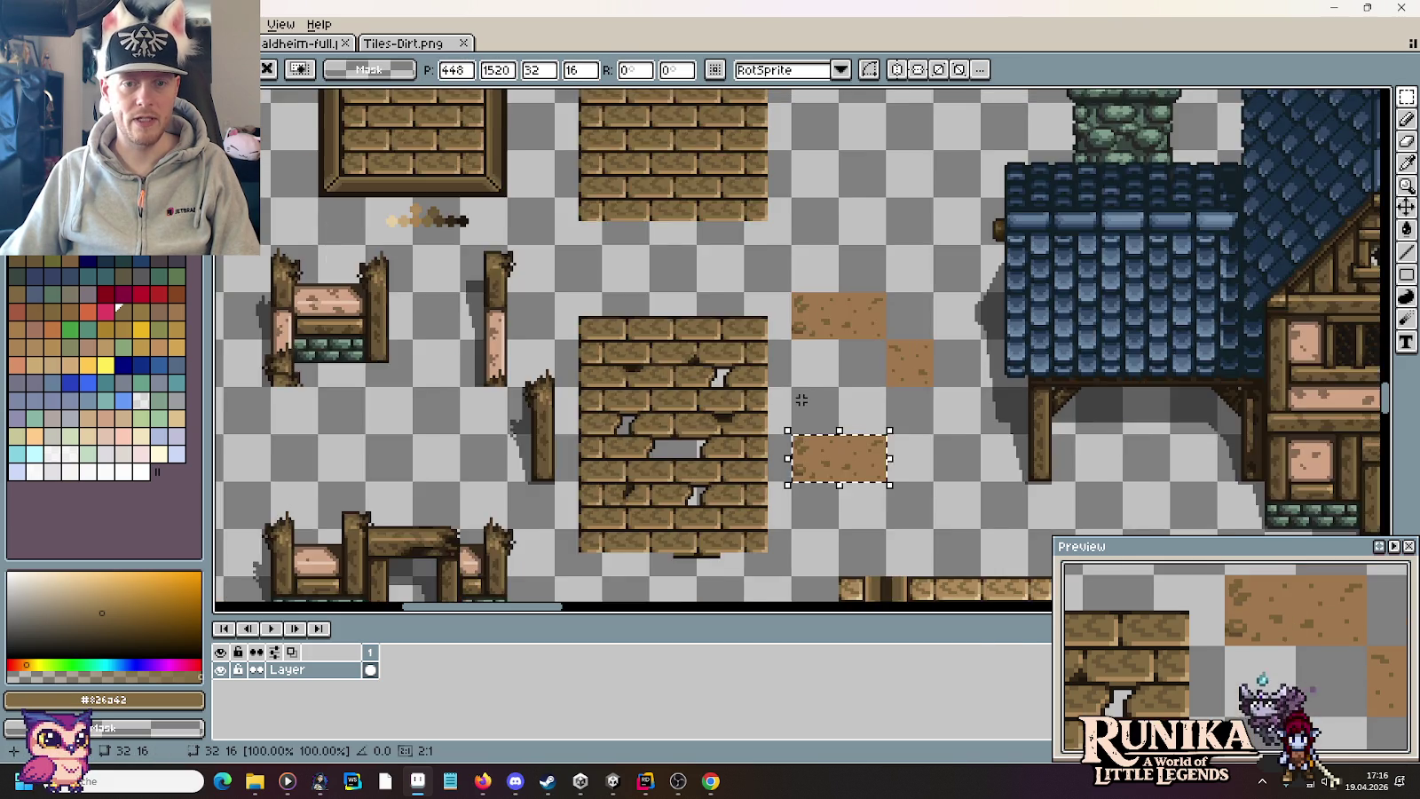
scroll(816, 399, down, 1)
drag(793, 341, 877, 451)
drag(837, 404, 1301, 379)
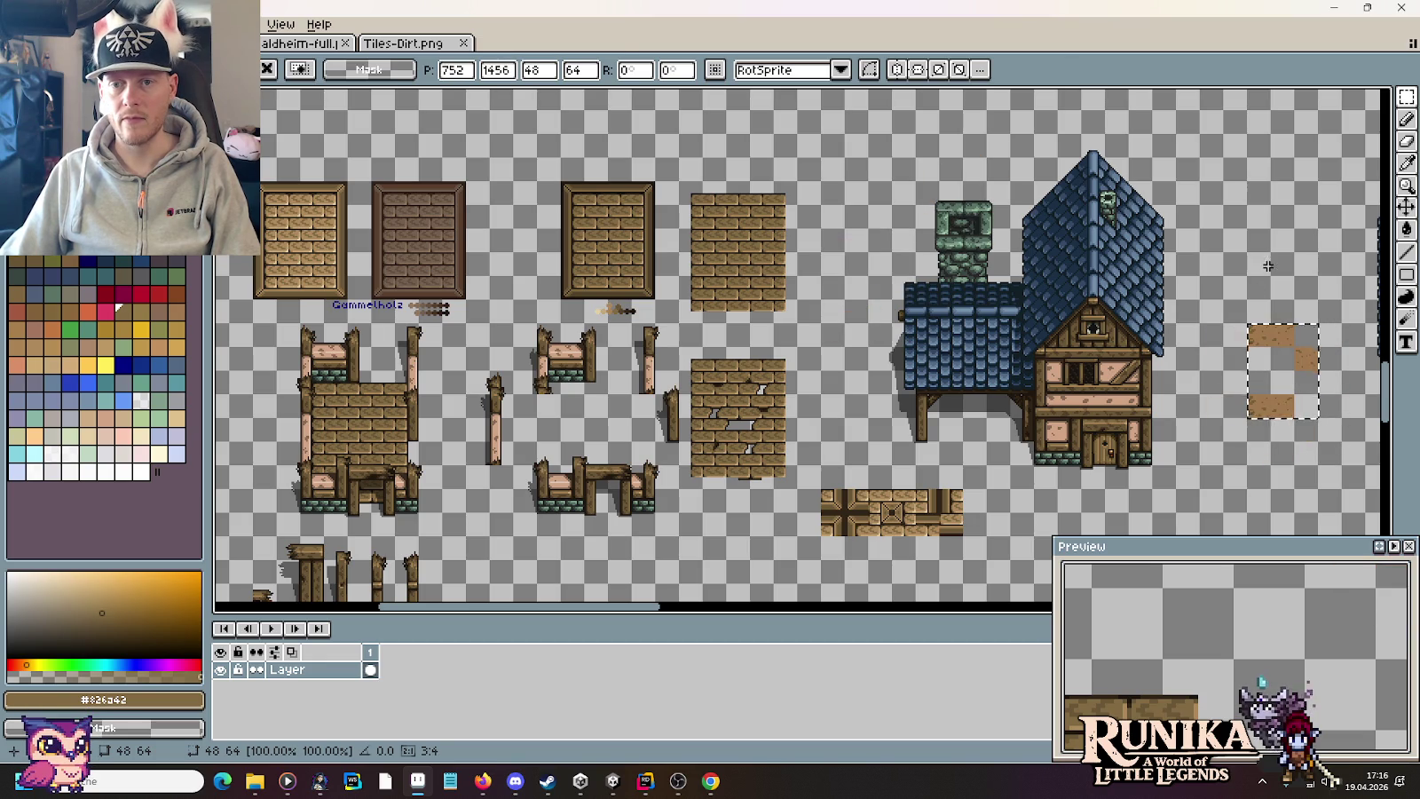
click(1269, 340)
mouse_move(1275, 328)
mouse_down()
mouse_move(1301, 355)
mouse_move(1240, 376)
mouse_move(1282, 435)
mouse_up()
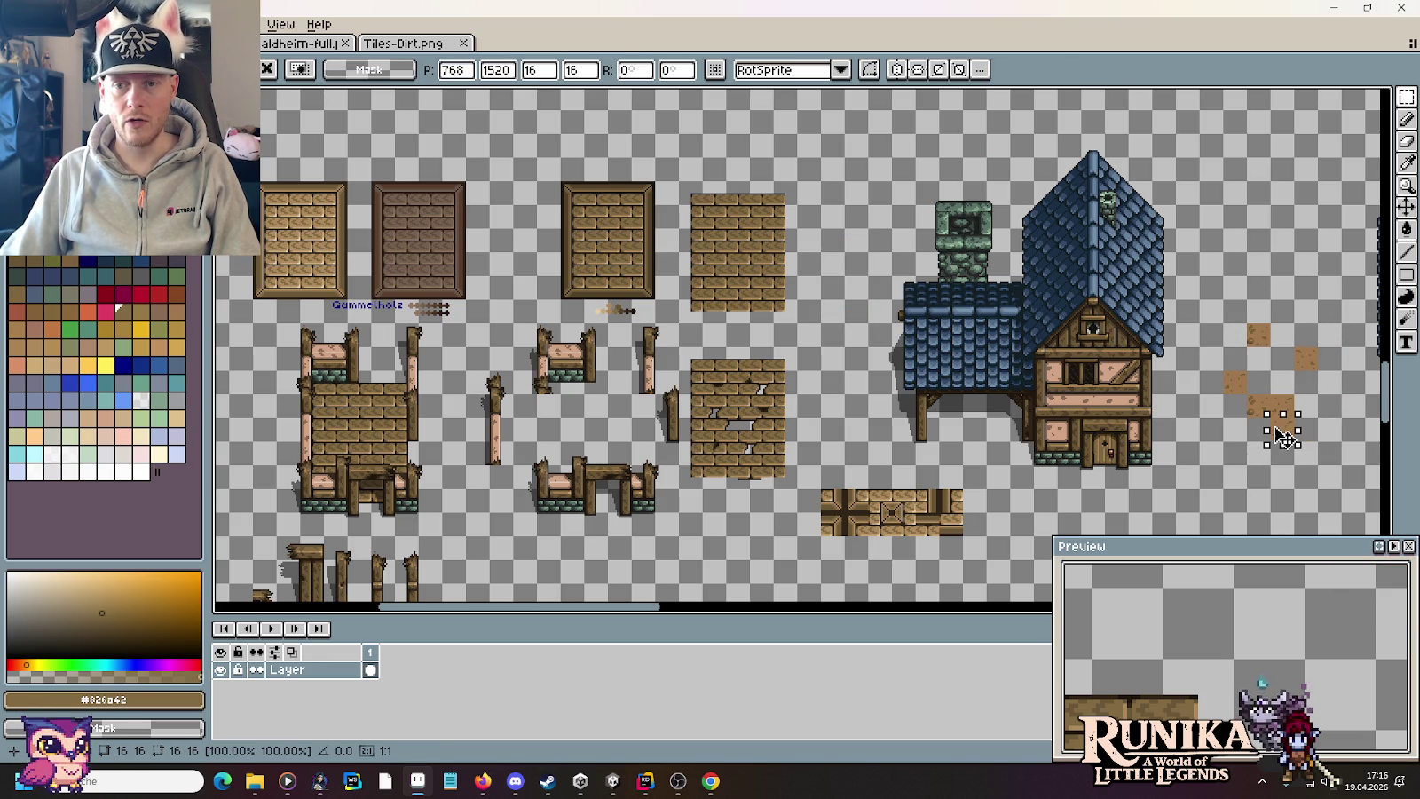
click(1265, 347)
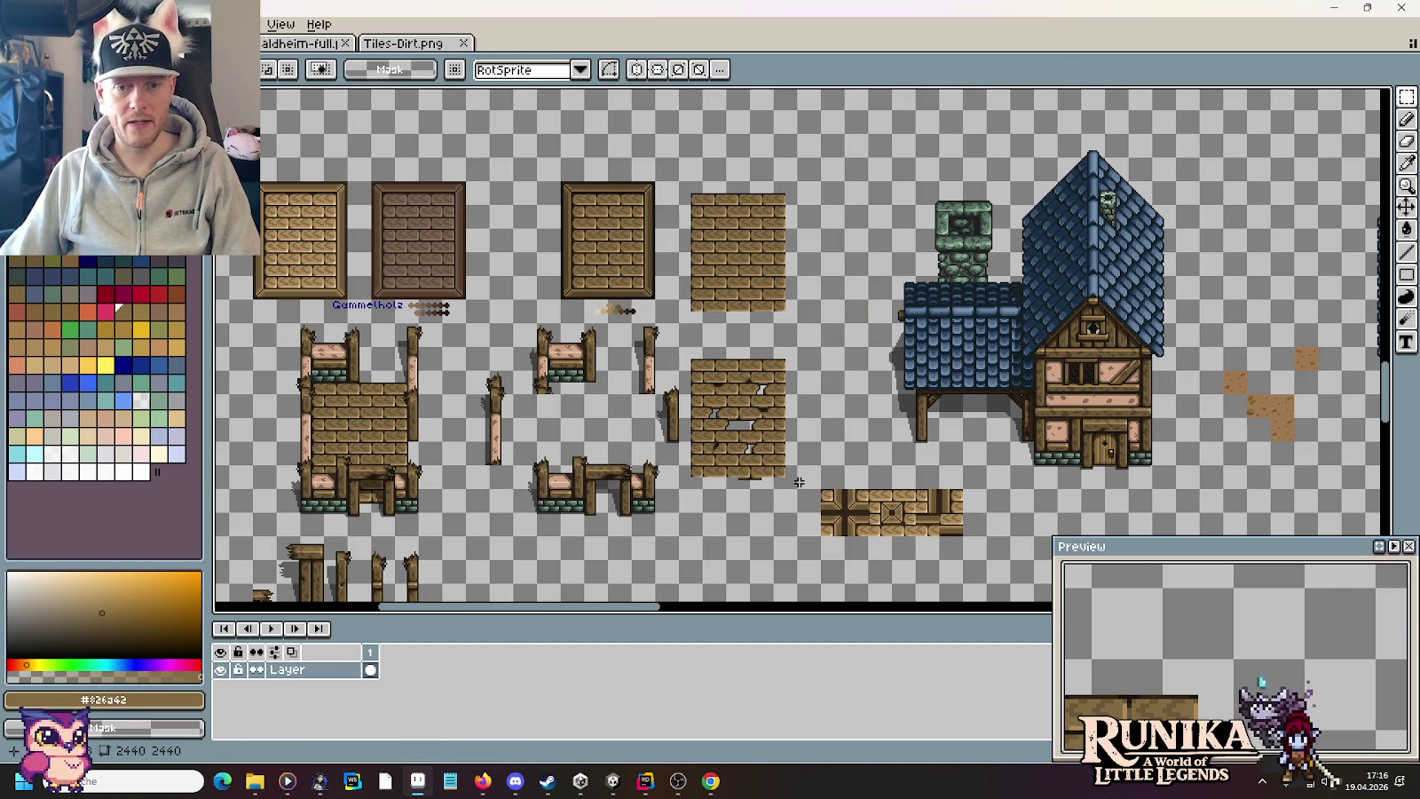
drag(799, 478, 688, 353)
Step: Move the cracked wall piece over the dirt tiles right of the house
mouse_move(750, 447)
mouse_down()
mouse_move(1274, 437)
mouse_move(1281, 271)
mouse_up()
mouse_move(1287, 343)
mouse_down()
mouse_move(1313, 373)
mouse_move(1295, 364)
mouse_move(1217, 176)
mouse_up()
mouse_move(1275, 237)
mouse_down()
mouse_move(1275, 426)
mouse_move(1283, 231)
mouse_up()
click(1282, 450)
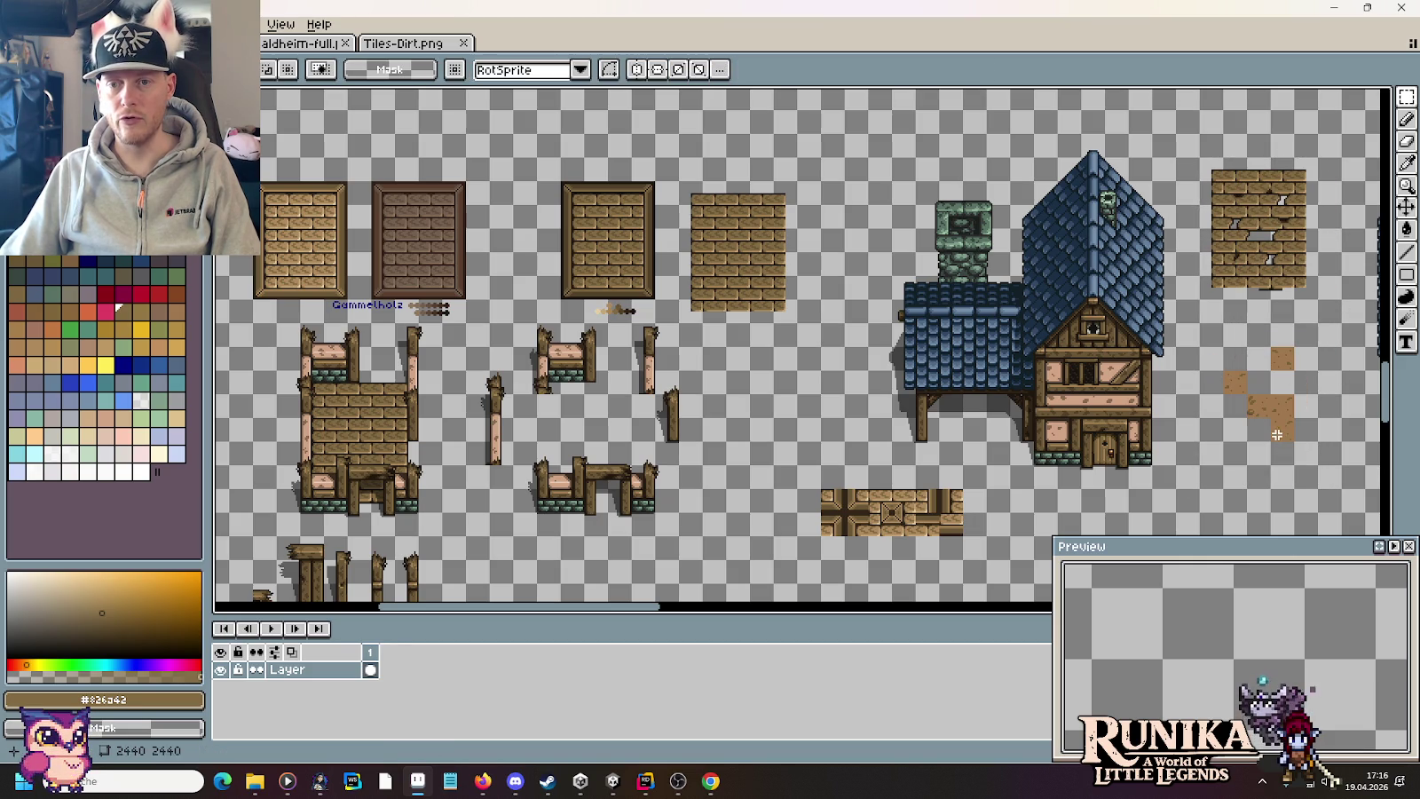
drag(1281, 432, 1282, 453)
drag(1196, 157, 1320, 300)
mouse_move(1258, 213)
mouse_down()
mouse_move(1258, 404)
mouse_move(1239, 291)
mouse_move(1243, 374)
mouse_move(1243, 185)
mouse_up()
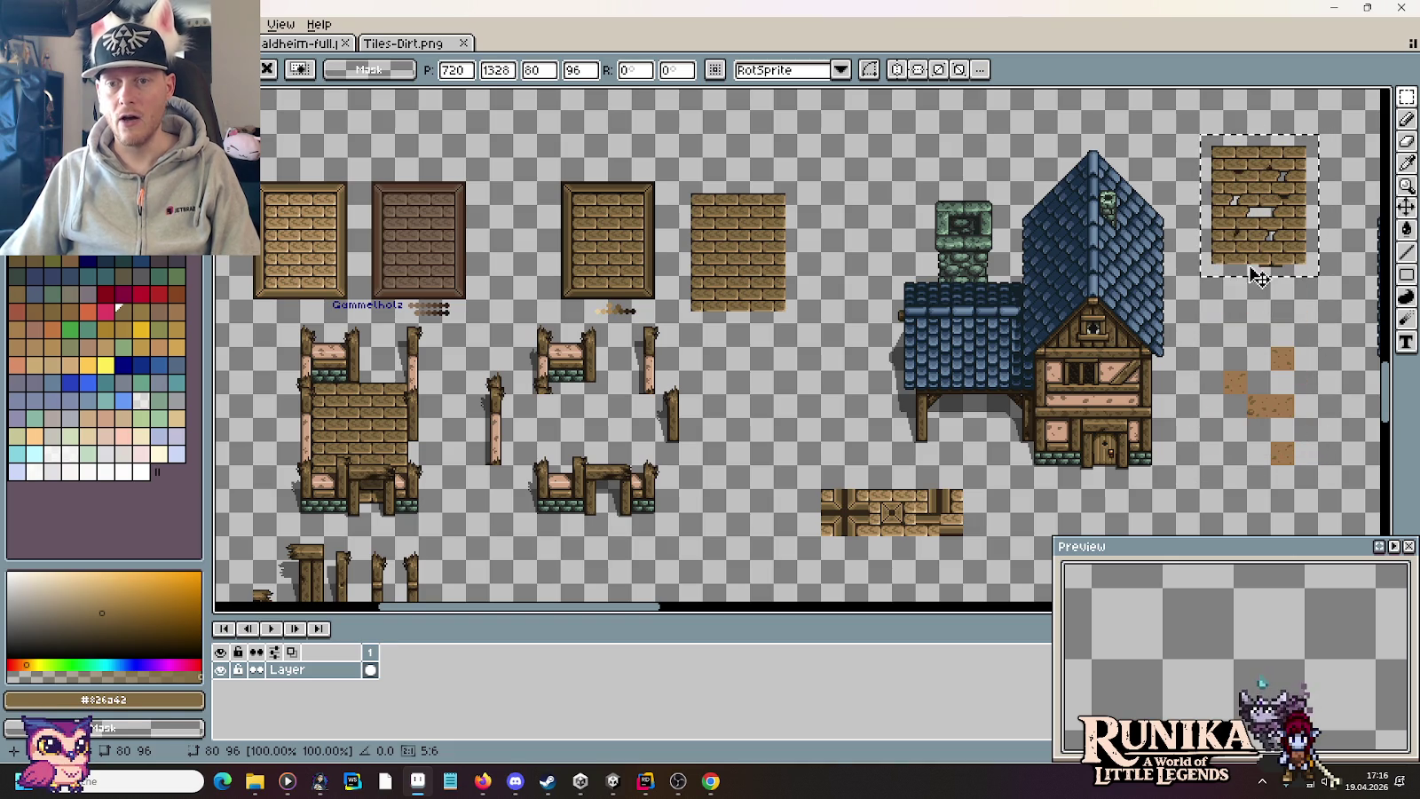
Step: Undo a wrong move, then return the cracked wall beneath the plain brick wall
drag(1266, 414, 1293, 450)
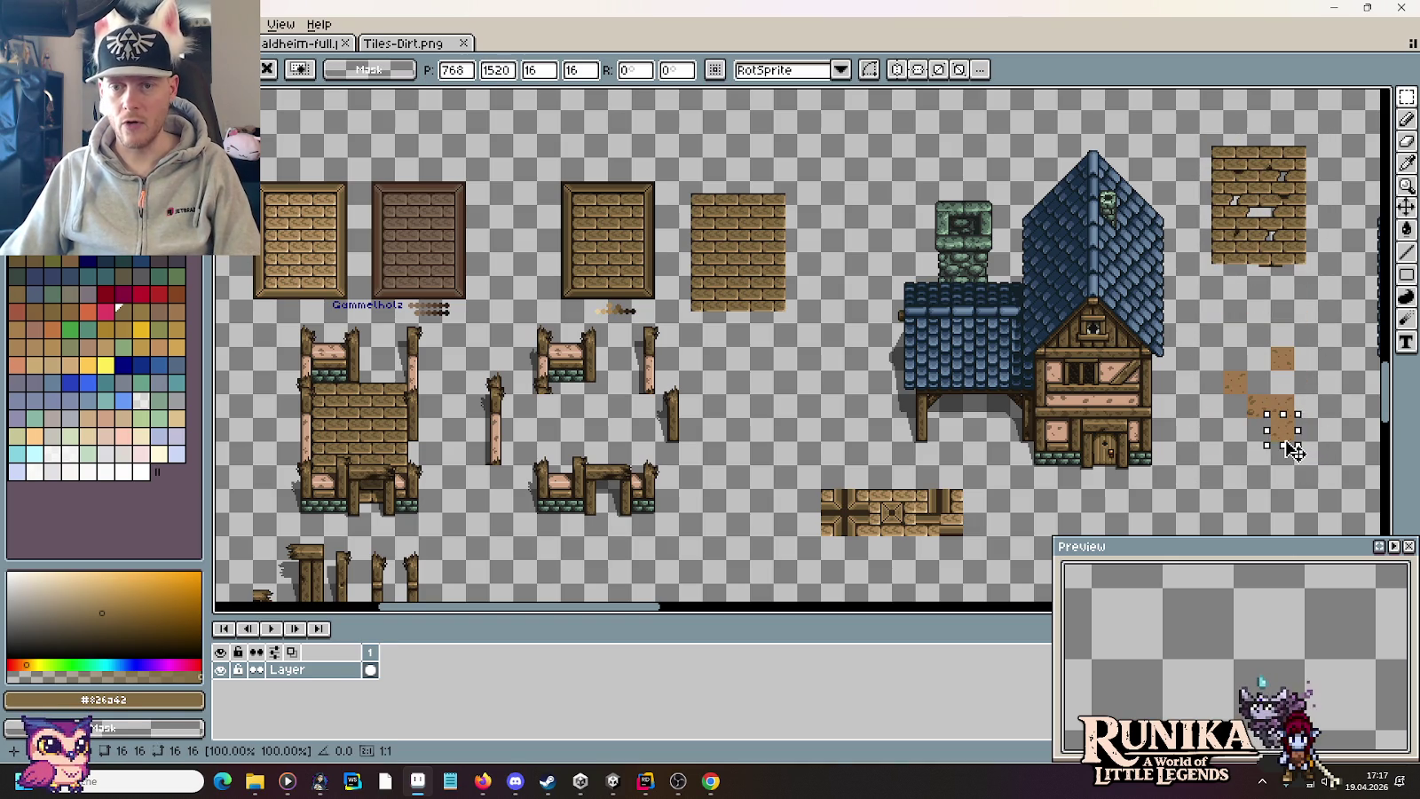
mouse_move(1316, 274)
mouse_down()
mouse_move(1217, 173)
mouse_move(1286, 395)
mouse_up()
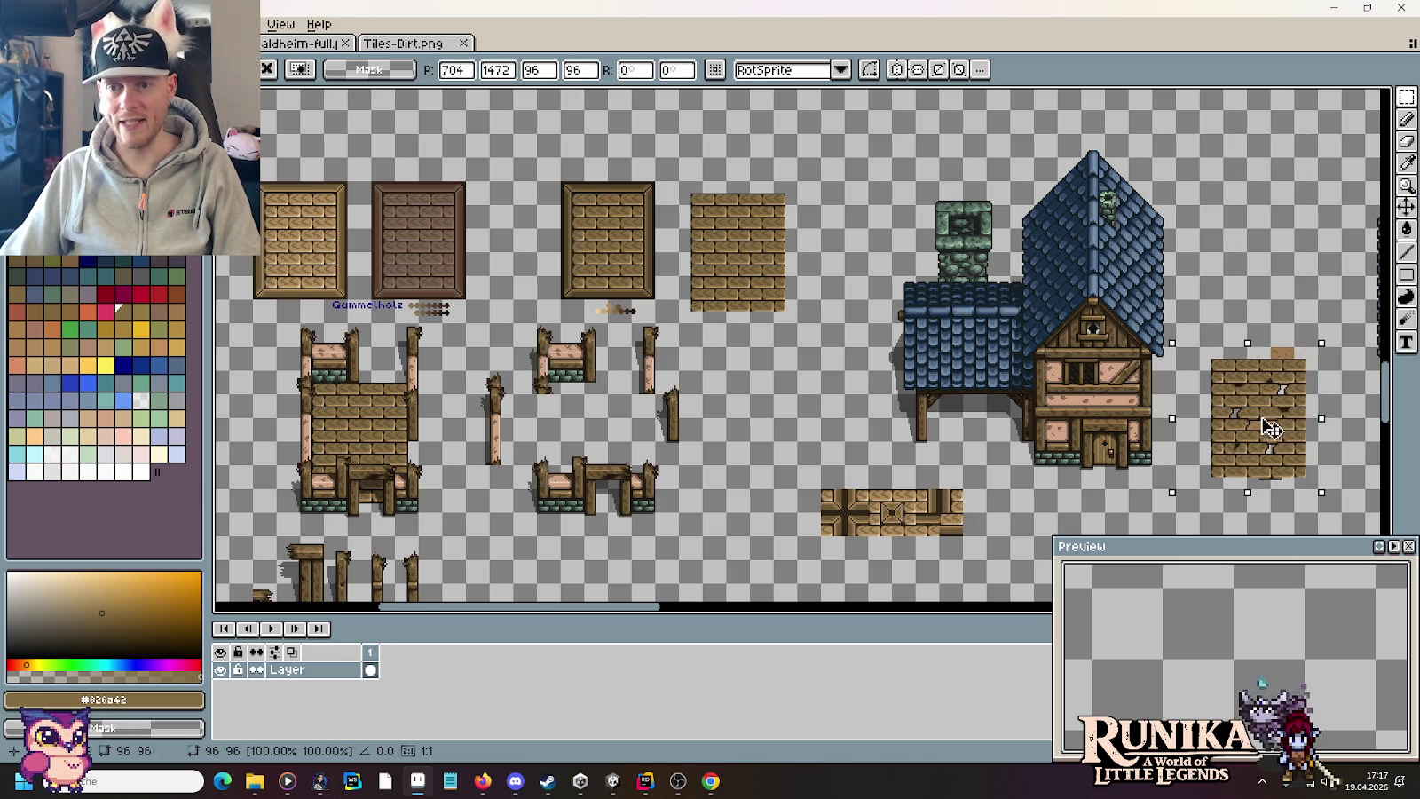
key(ctrl+z)
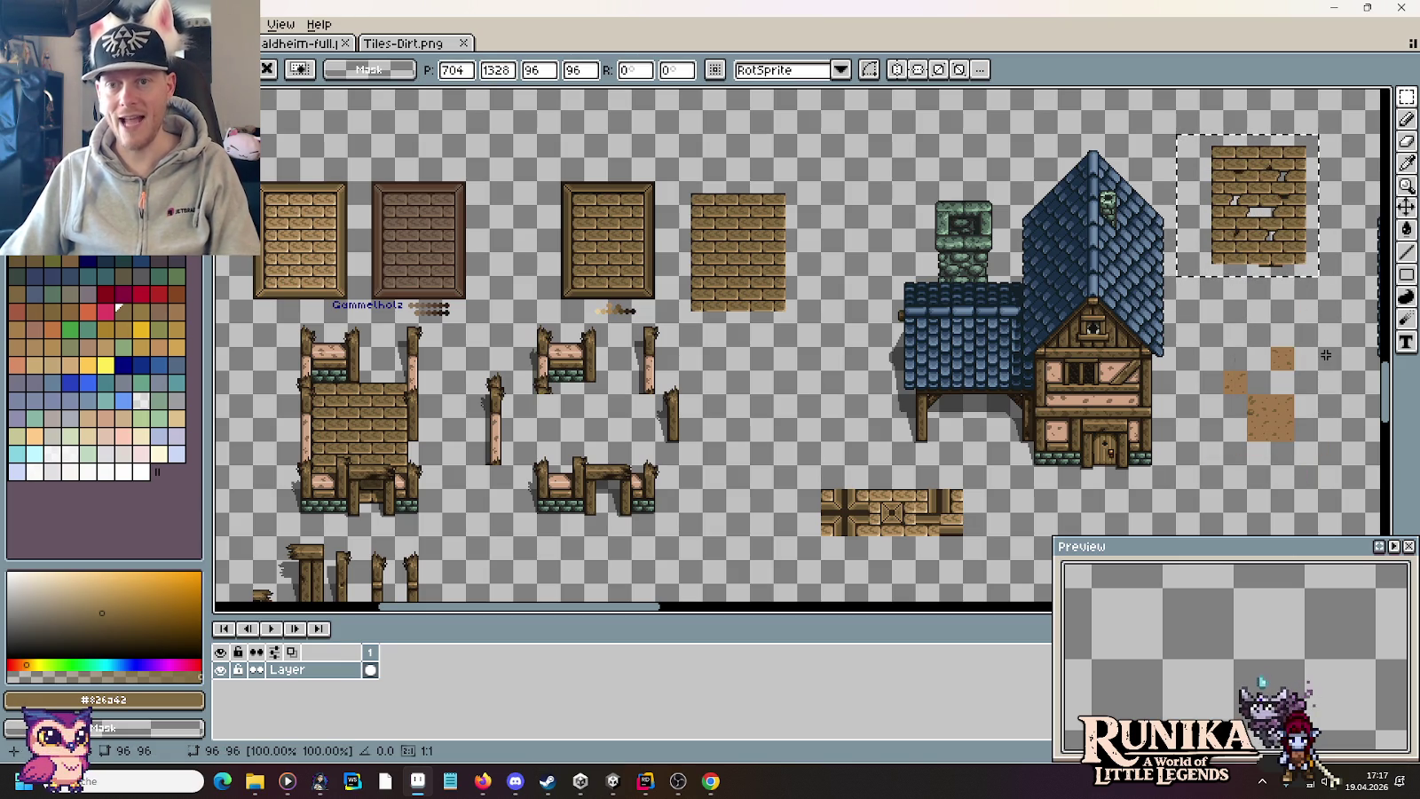
key(ctrl+d)
mouse_move(1308, 265)
mouse_down()
mouse_move(1198, 134)
mouse_move(1243, 383)
mouse_move(1242, 359)
mouse_up()
key(ctrl+d)
mouse_move(1306, 457)
mouse_down()
mouse_move(1209, 330)
mouse_move(728, 372)
mouse_up()
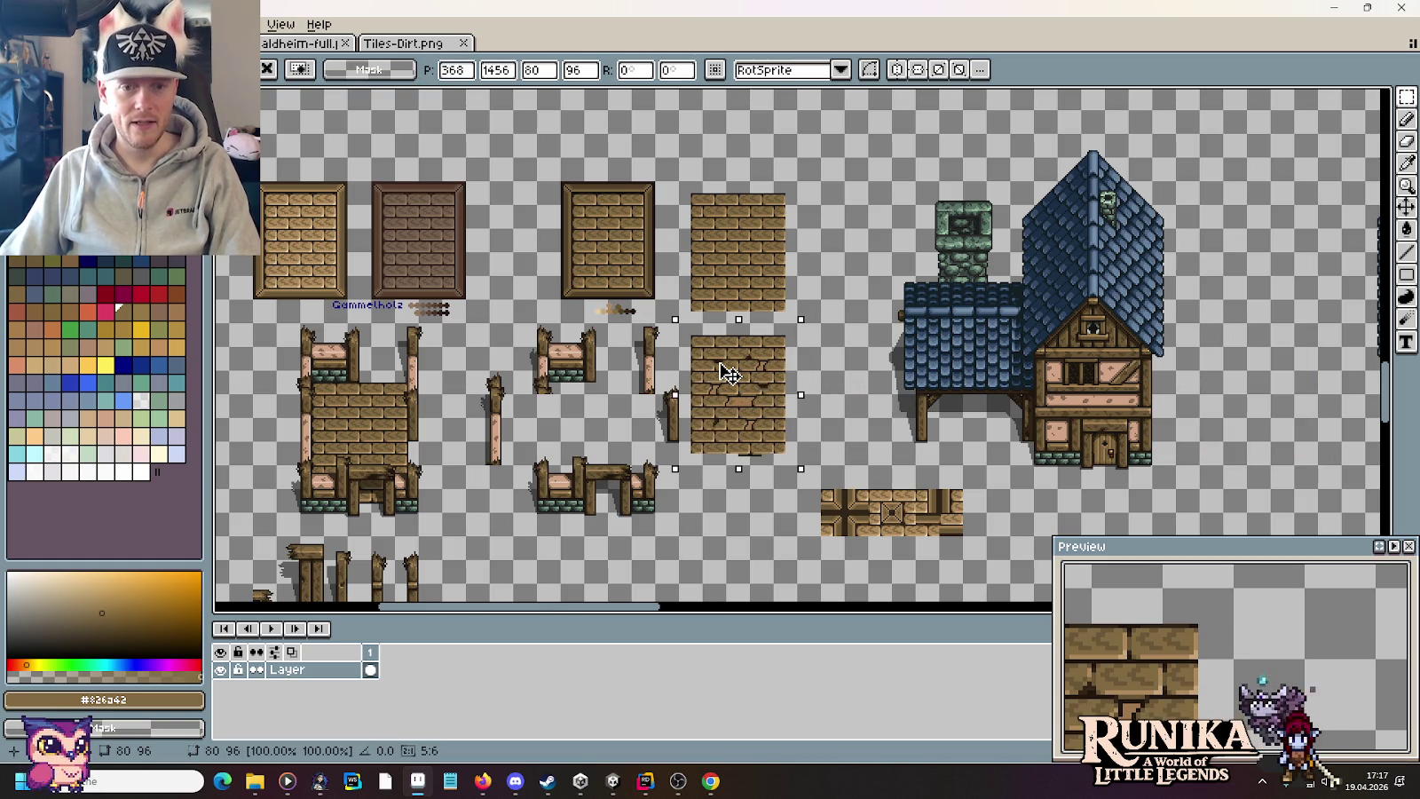
key(ctrl+d)
scroll(754, 412, up, 3)
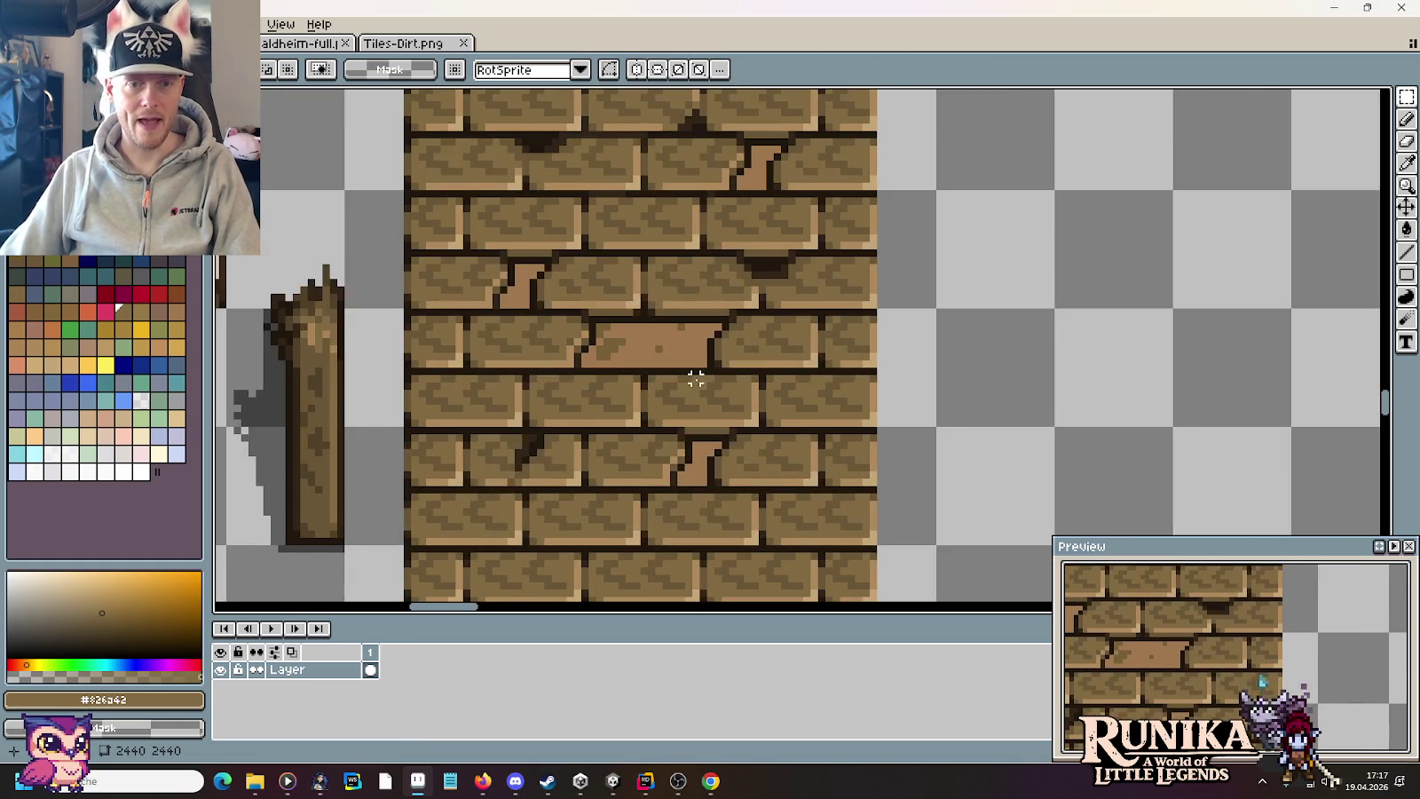
Step: Shift part of the long brick one pixel right and fill the gap with light brown
scroll(925, 422, up, 1)
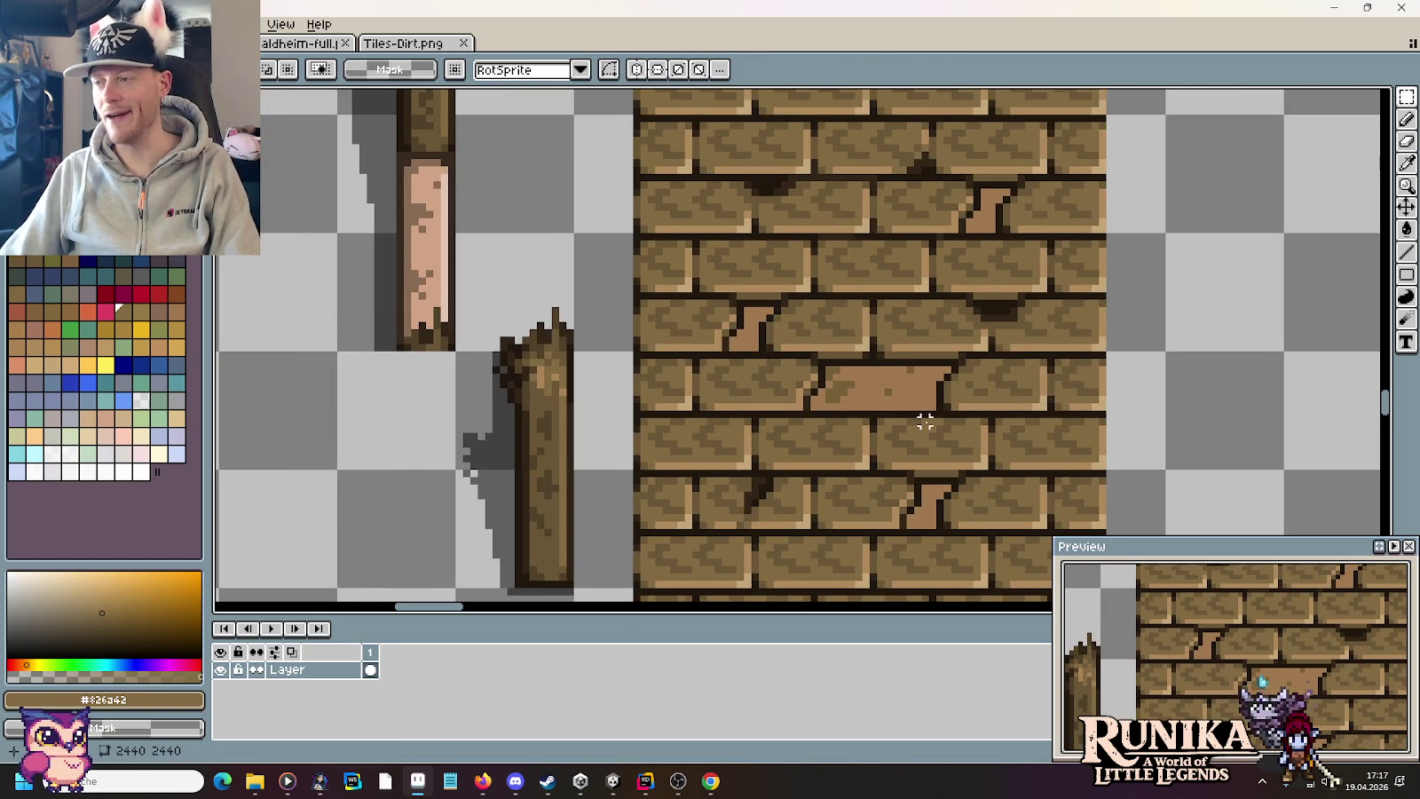
scroll(903, 396, up, 1)
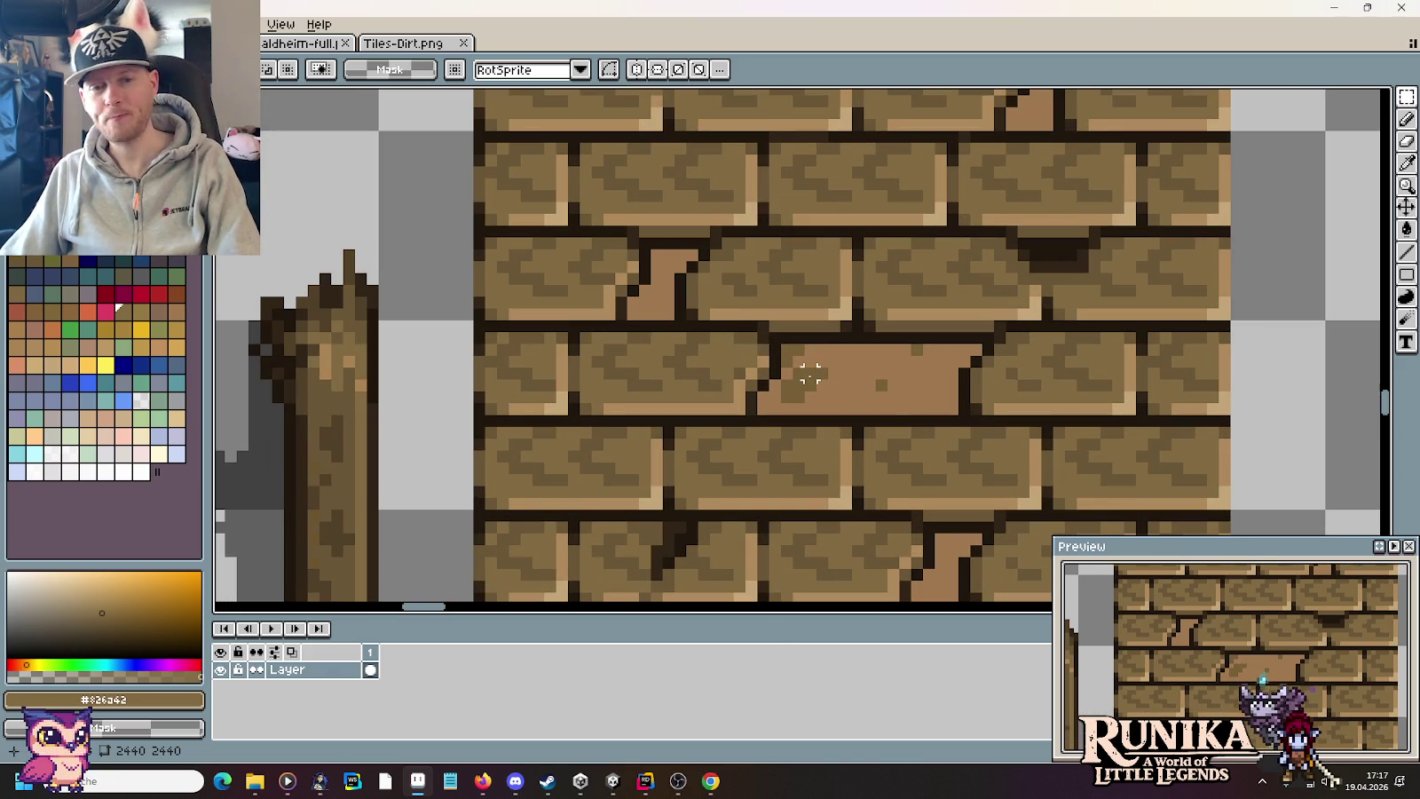
mouse_move(786, 373)
mouse_down()
mouse_move(854, 403)
mouse_move(834, 410)
mouse_move(849, 402)
mouse_up()
key(Return)
scroll(845, 384, up, 3)
key(b)
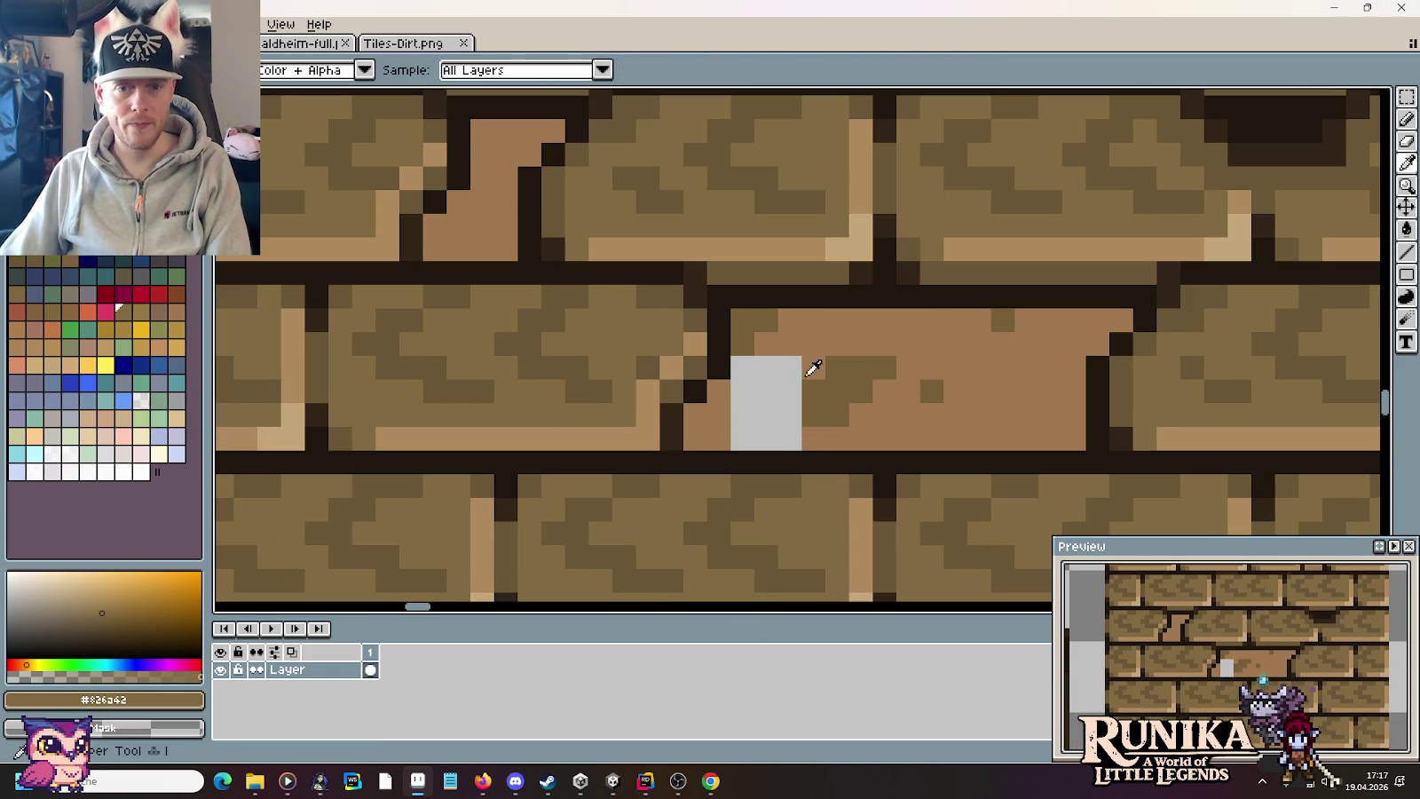
alt+click(811, 367)
mouse_move(765, 368)
mouse_down()
mouse_move(776, 404)
mouse_move(744, 436)
mouse_up()
Step: Paint the brick's top and side edges in darker brown #786038
alt+click(754, 319)
drag(780, 320, 1101, 322)
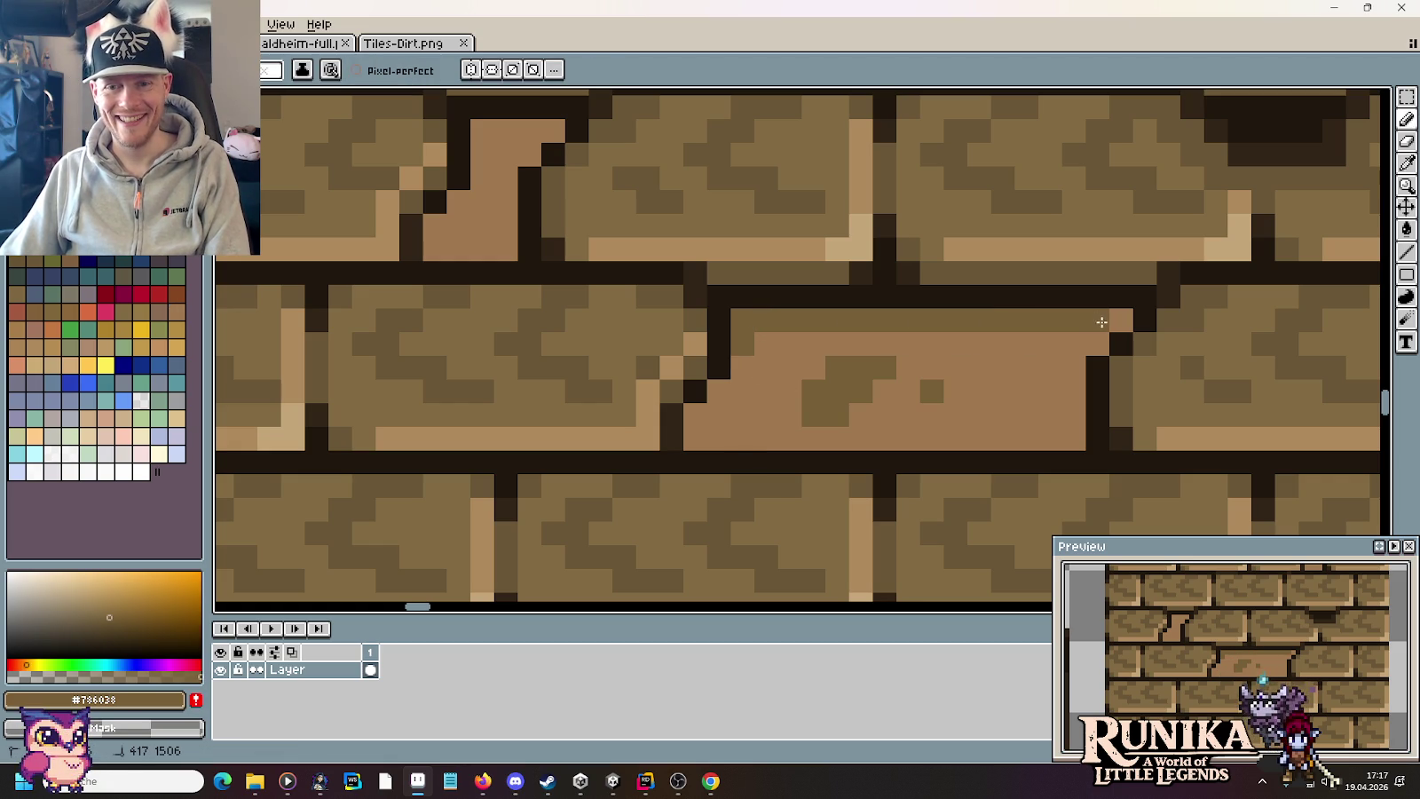
click(744, 371)
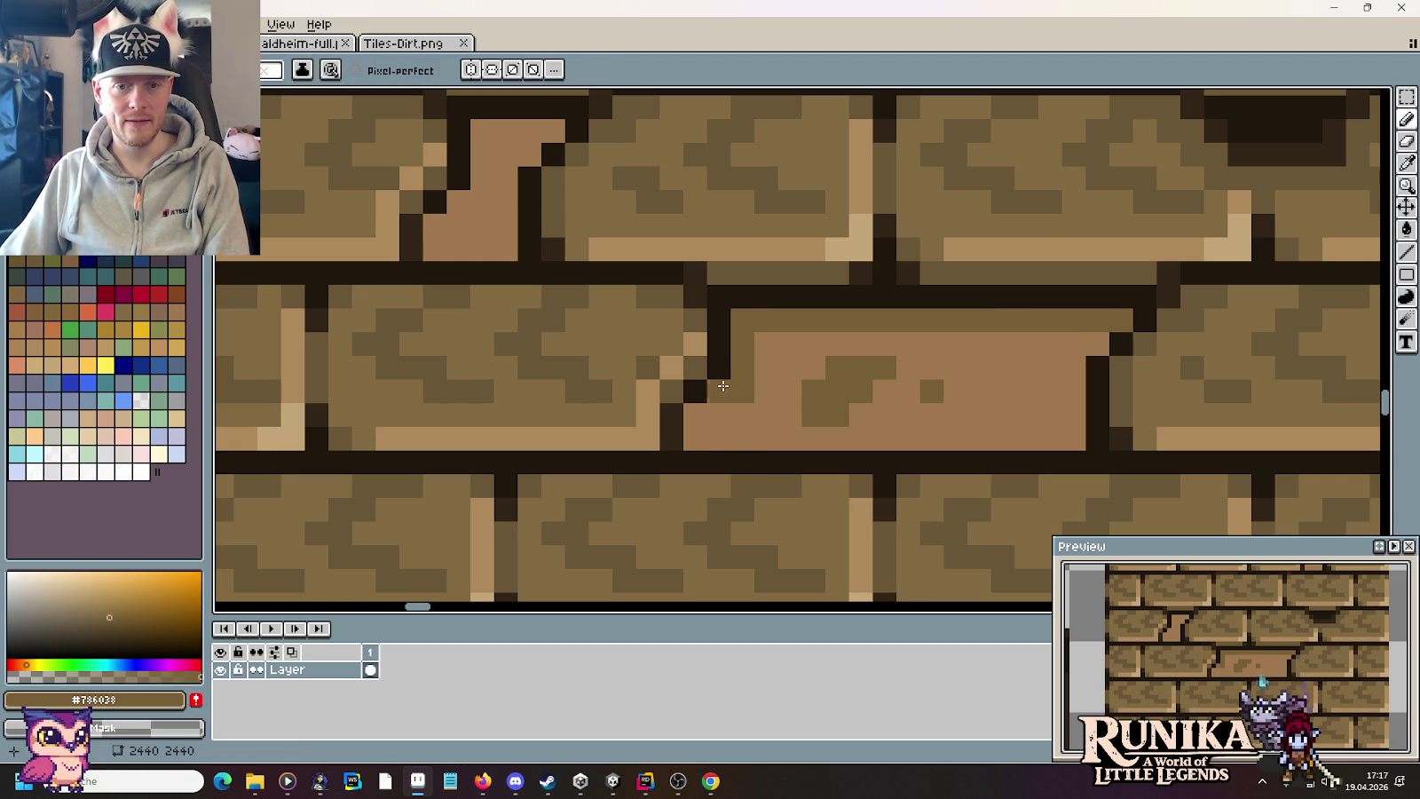
drag(1069, 431, 1071, 383)
scroll(1073, 419, down, 3)
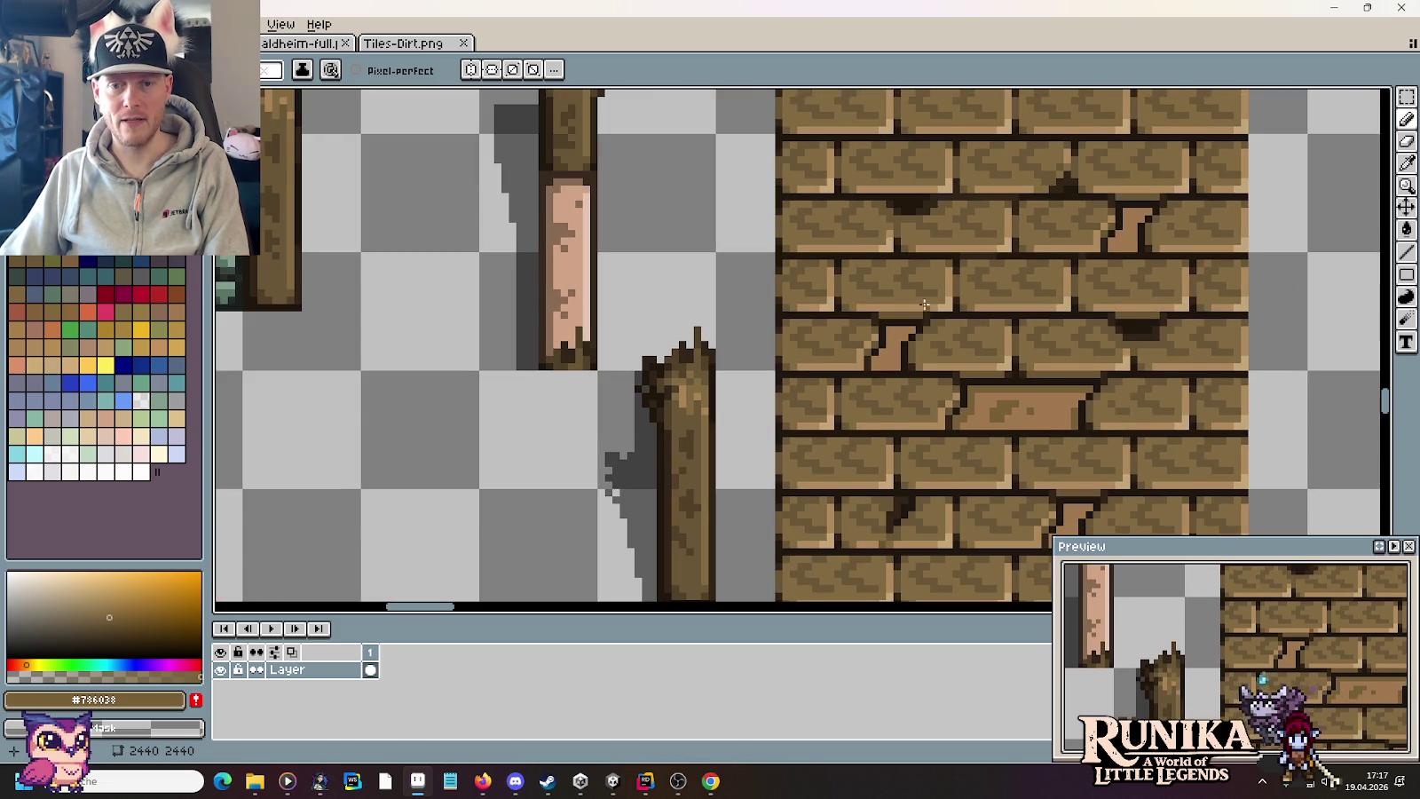
scroll(925, 304, up, 2)
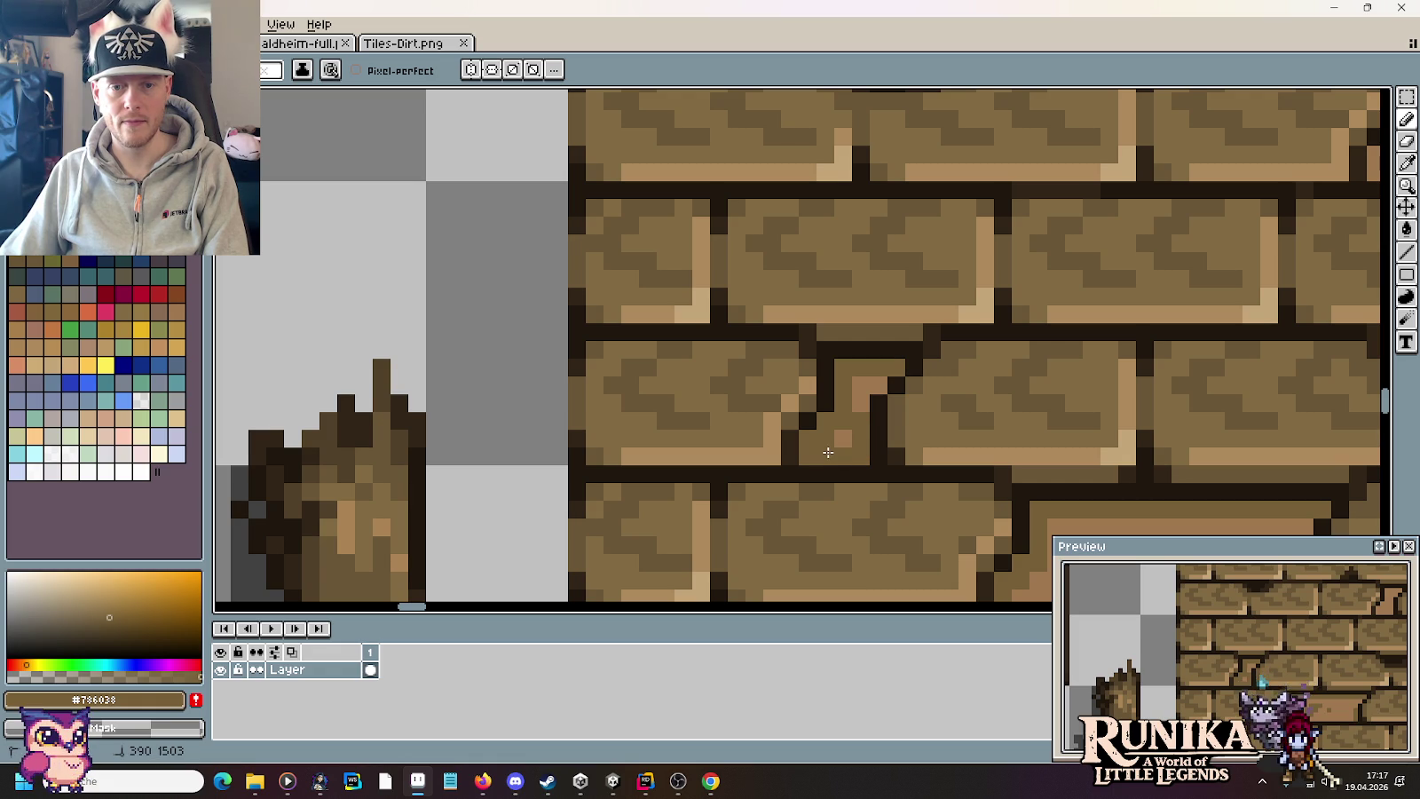
Step: Sample the brick browns and paint over the light crack with darker brown
alt+click(839, 435)
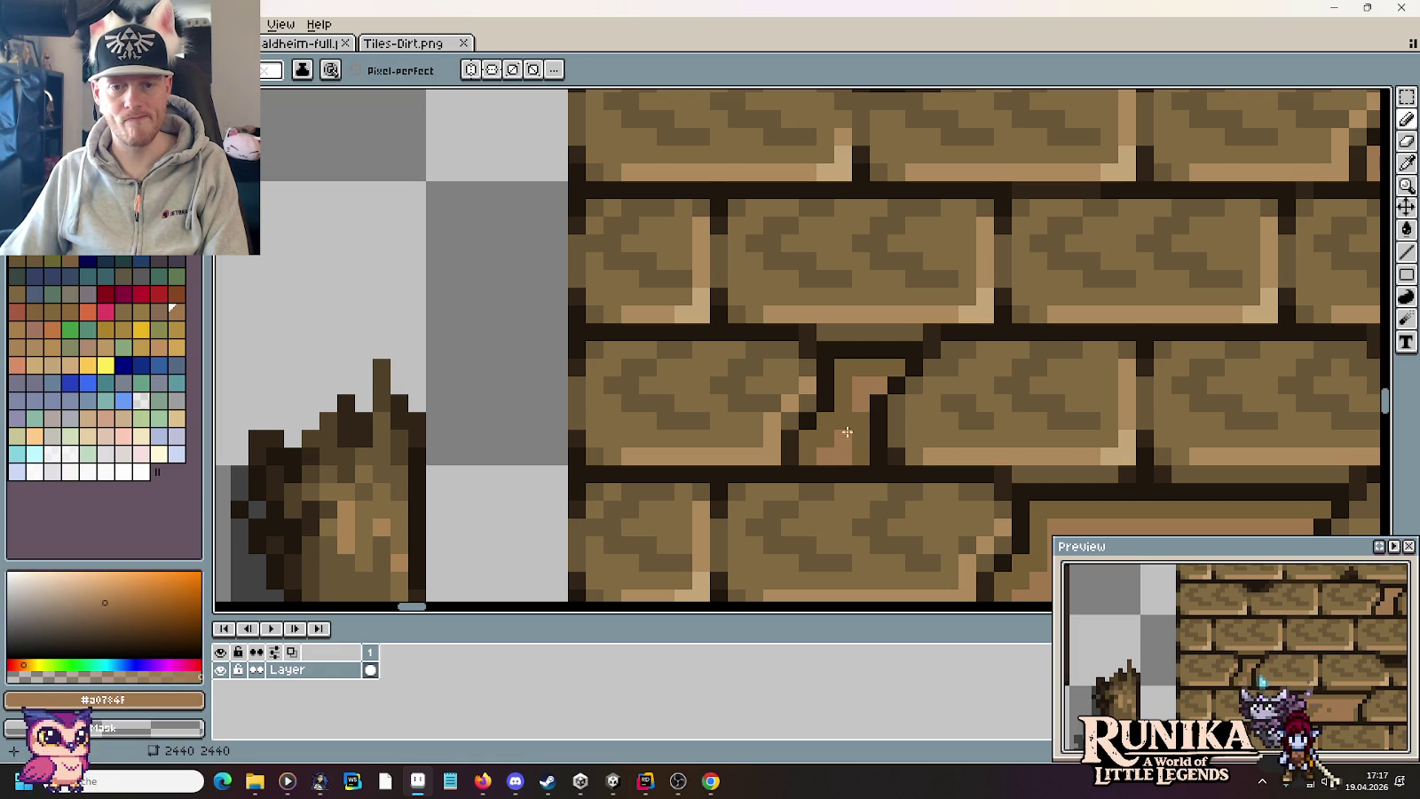
scroll(861, 453, down, 2)
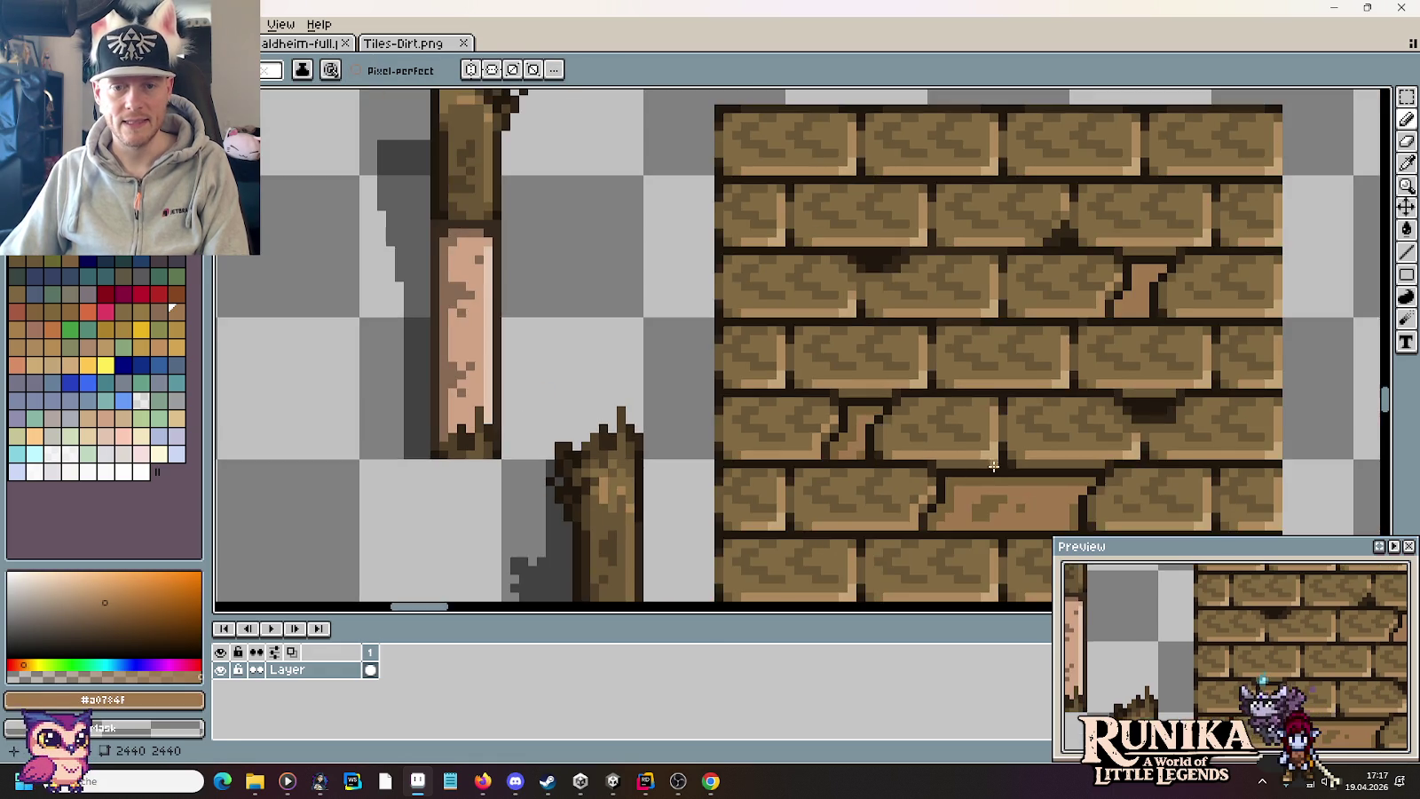
scroll(860, 453, right, 3)
scroll(745, 315, up, 1)
key(i)
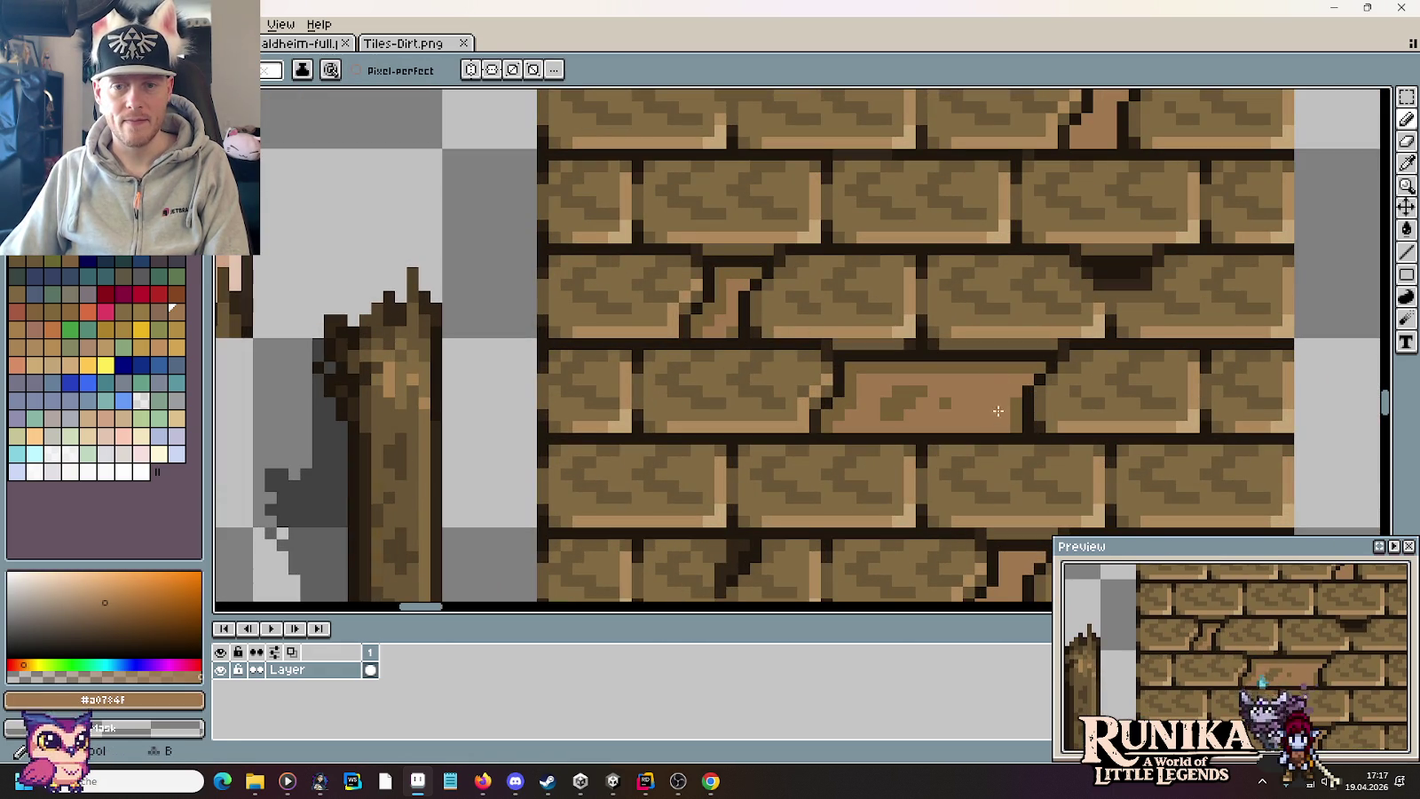
click(1014, 403)
scroll(988, 349, down, 1)
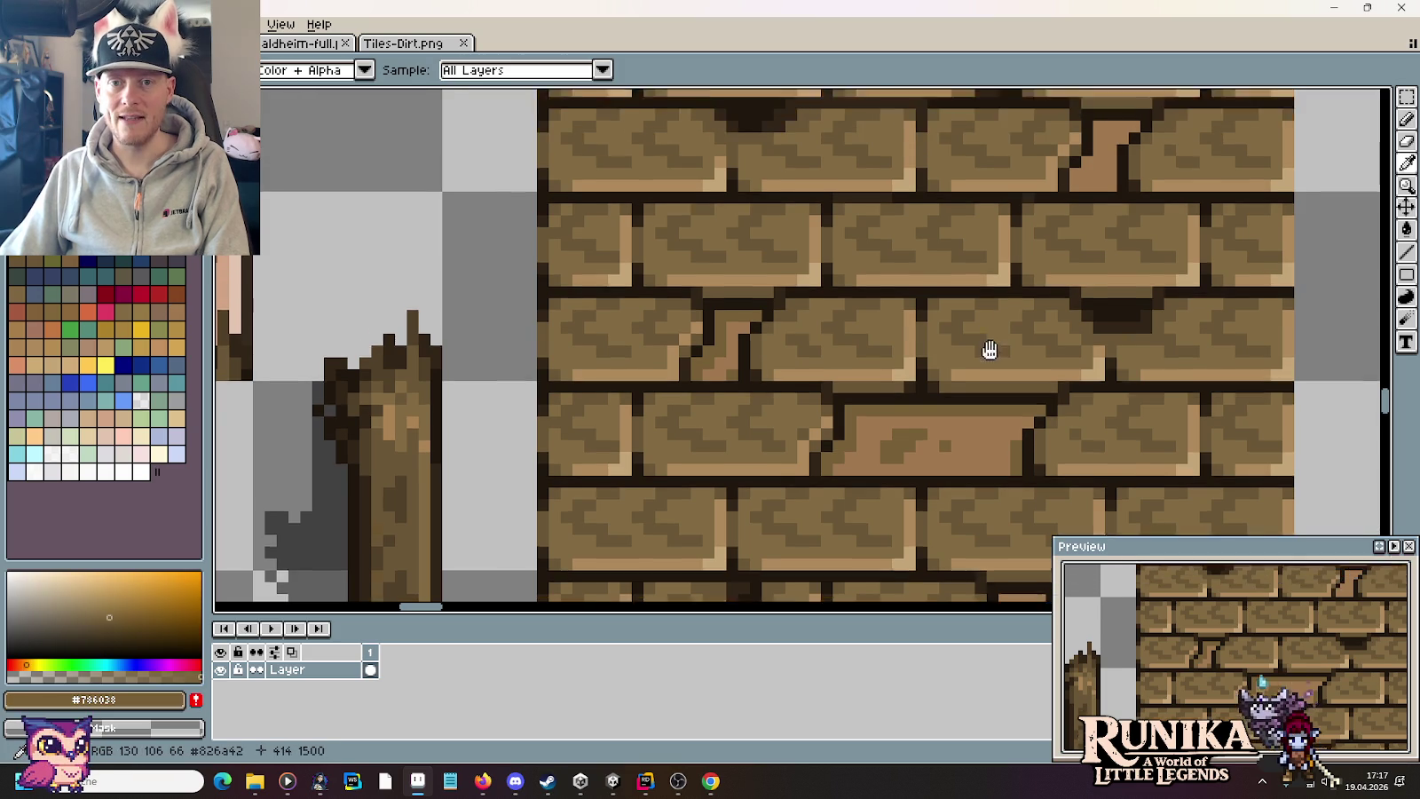
scroll(1134, 196, down, 2)
scroll(1125, 199, up, 1)
key(b)
drag(1103, 171, 1054, 200)
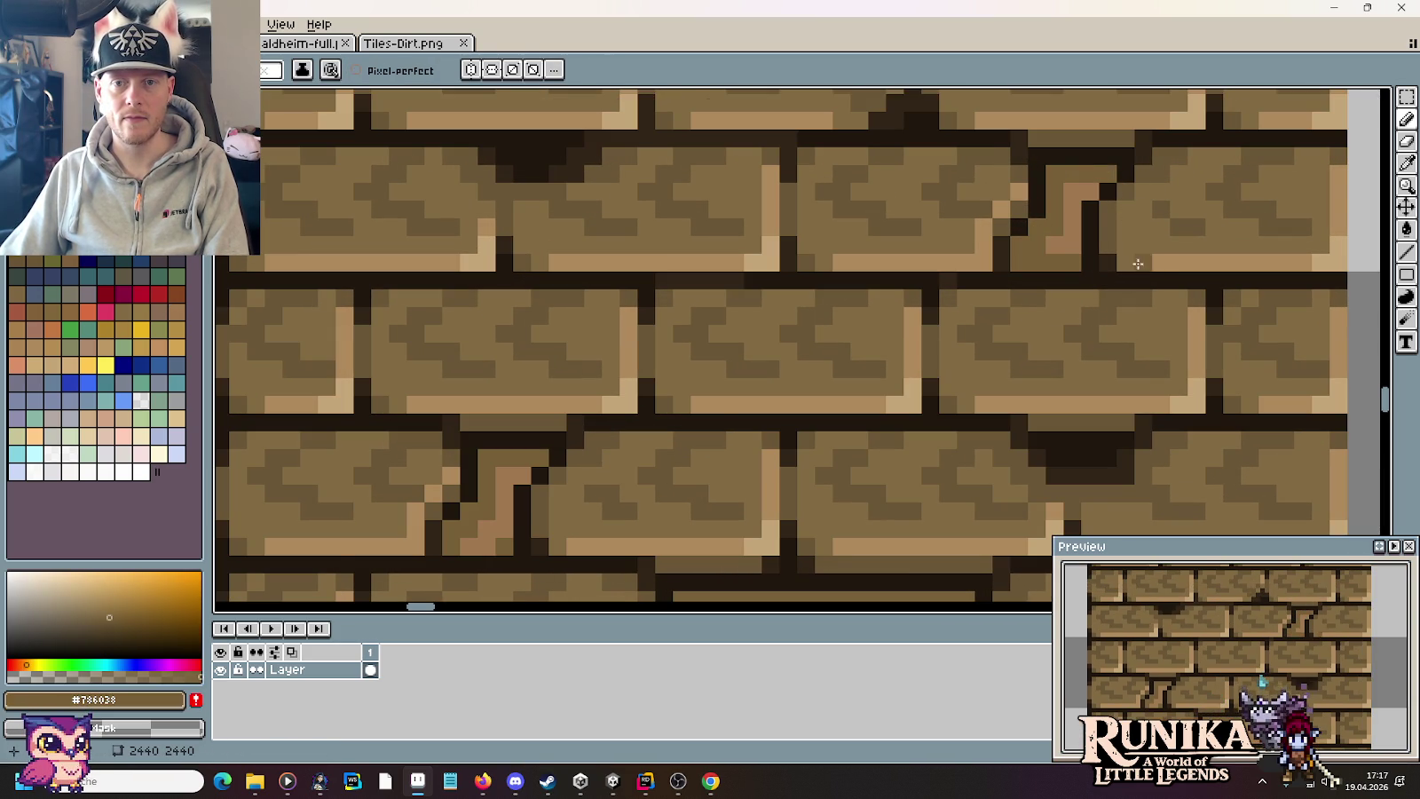
scroll(1138, 263, down, 2)
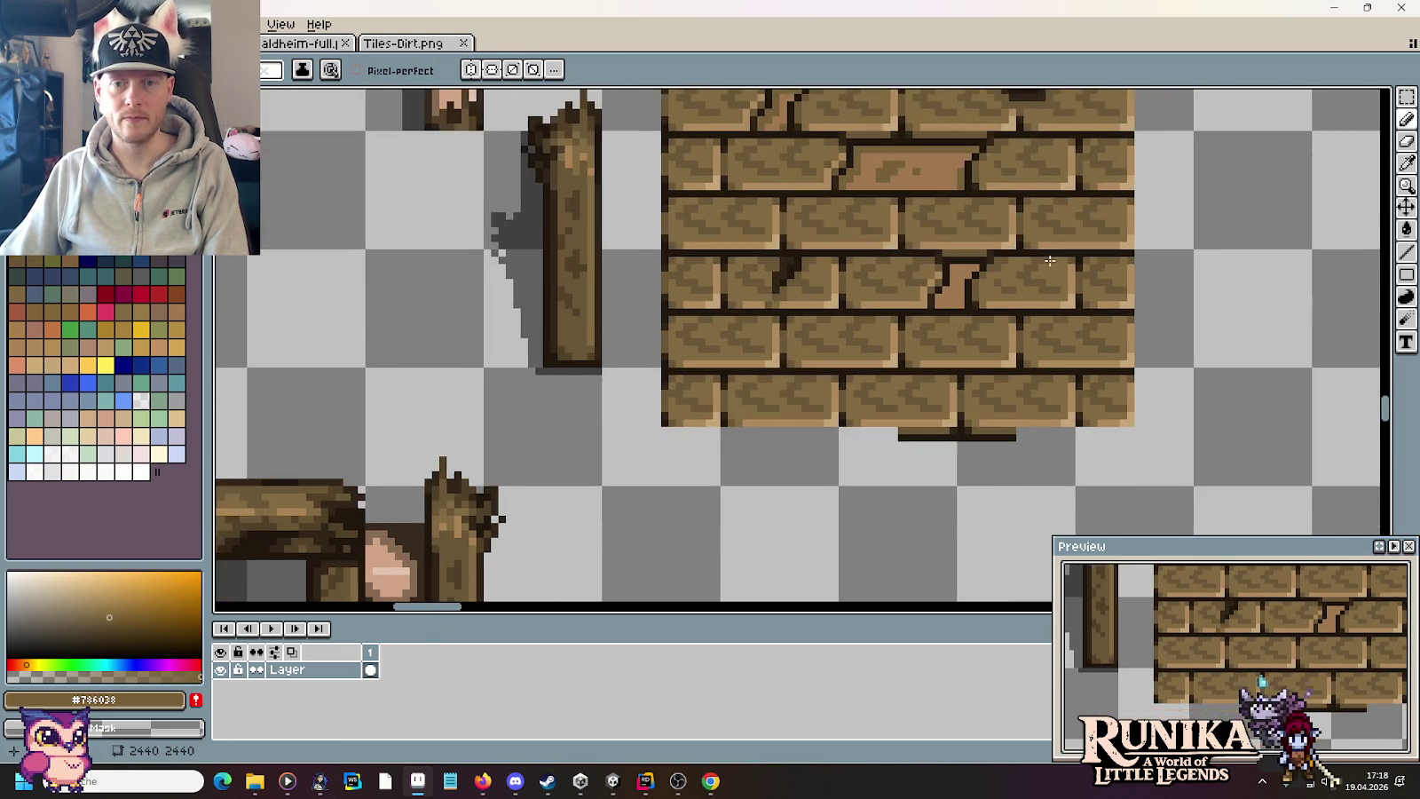
scroll(946, 231, up, 3)
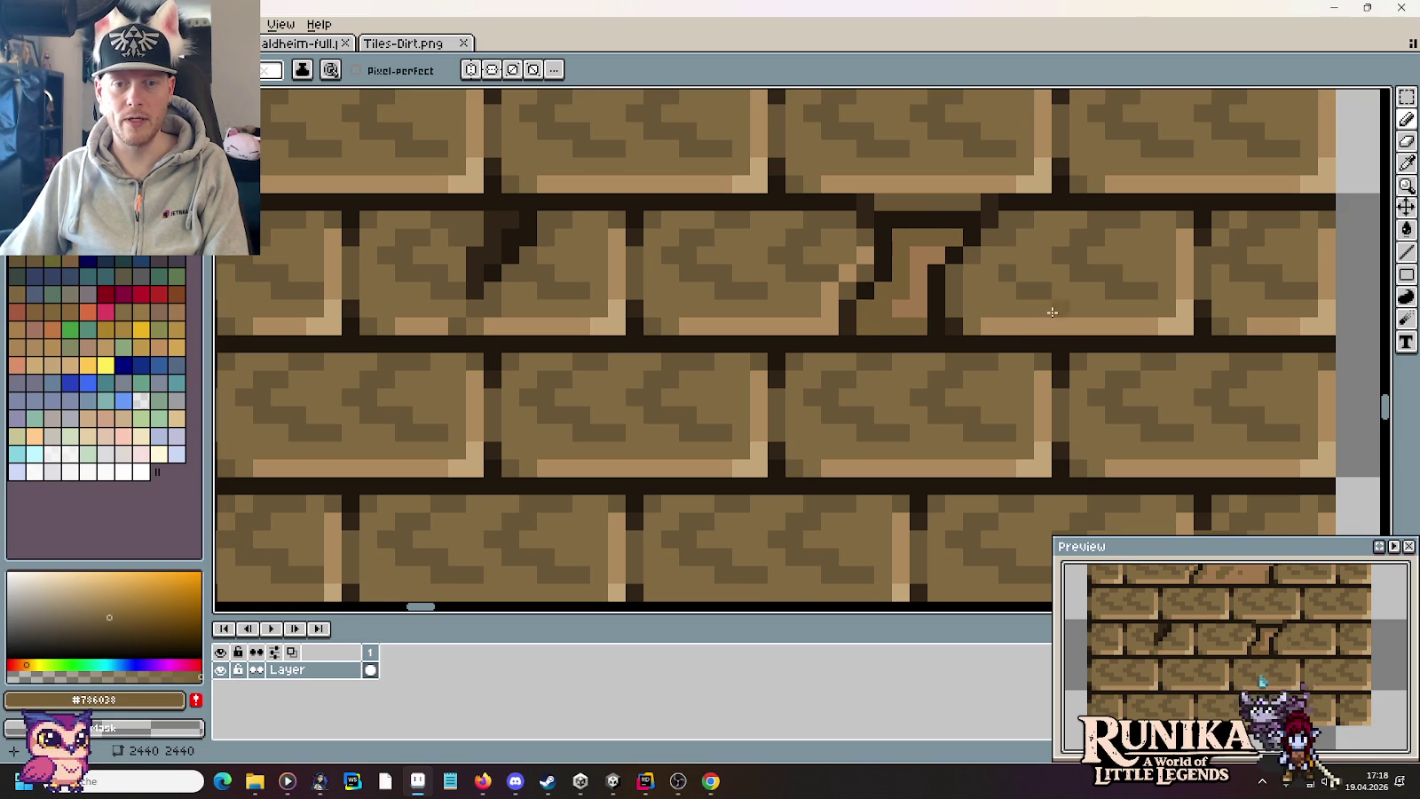
scroll(1051, 312, down, 3)
scroll(1089, 289, up, 1)
scroll(1057, 320, up, 1)
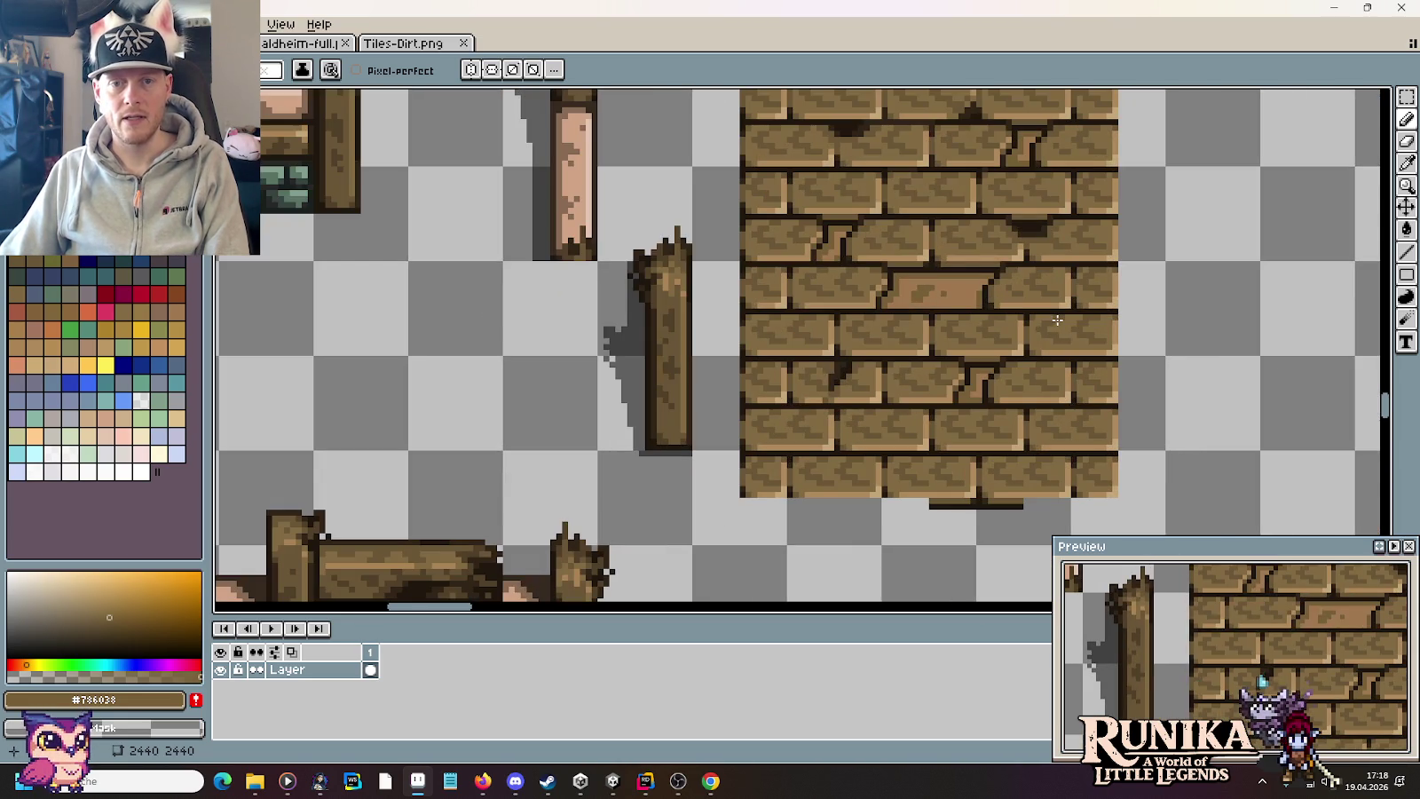
scroll(1057, 320, down, 1)
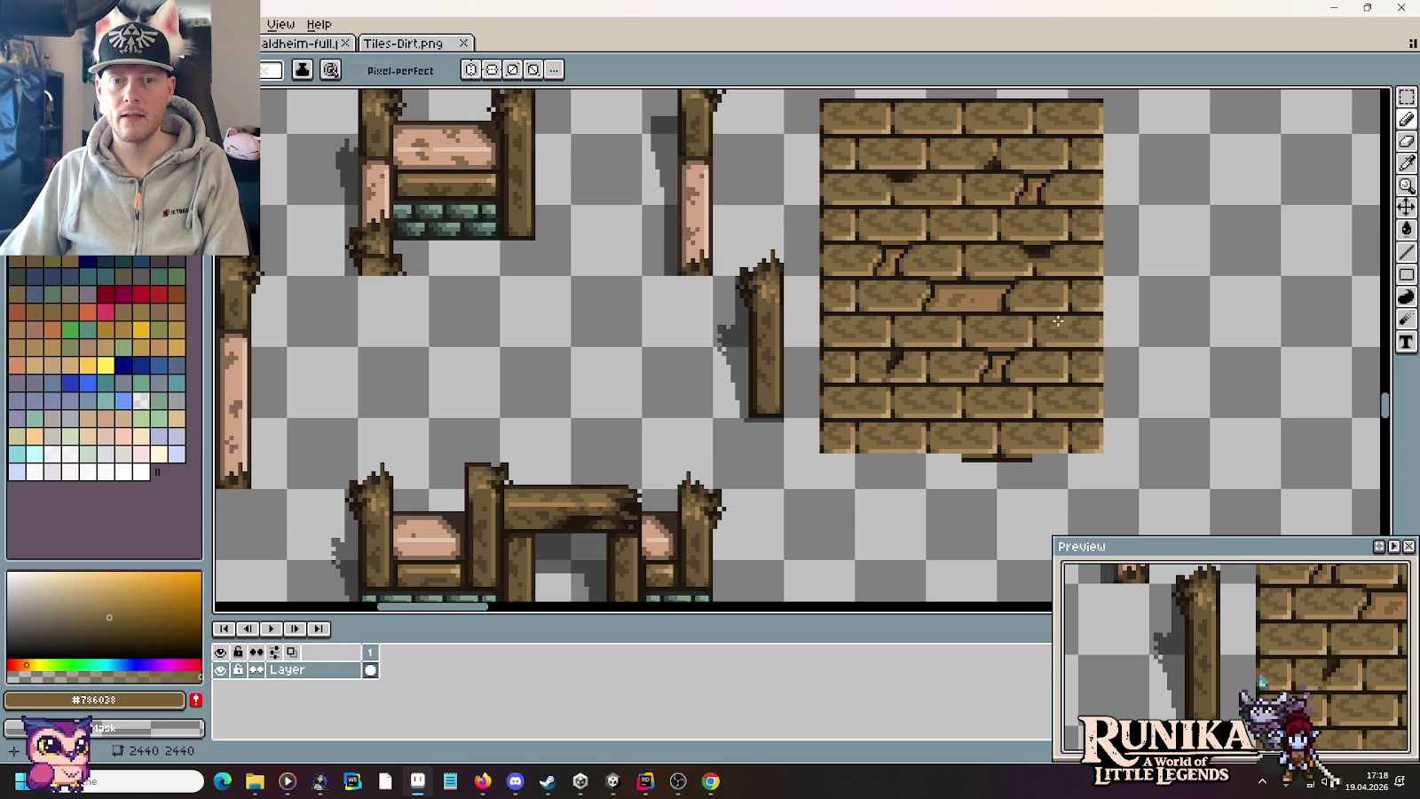
Step: Copy a small rock from Tiles-Dirt.png and place it beside the cracked wall
click(403, 43)
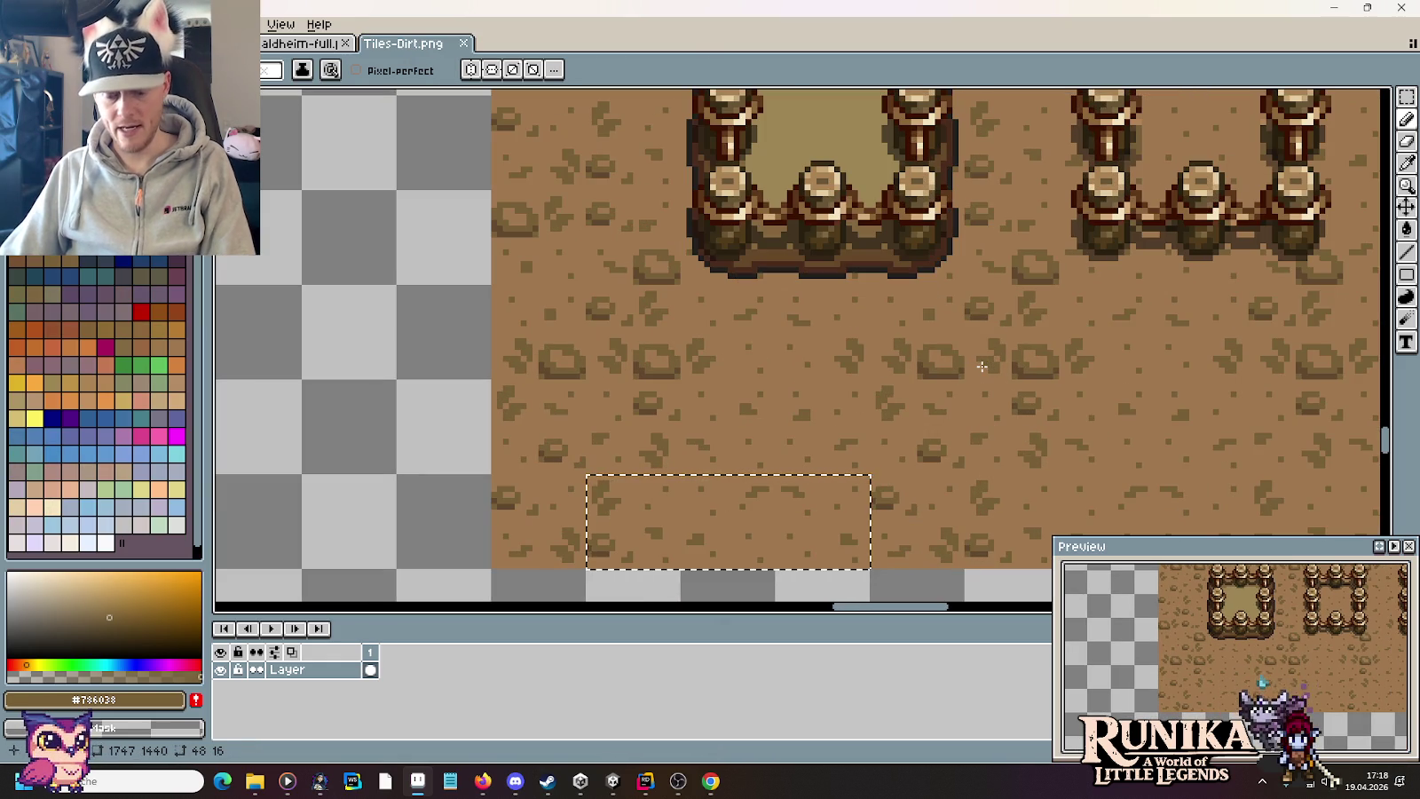
key(m)
drag(907, 336, 979, 388)
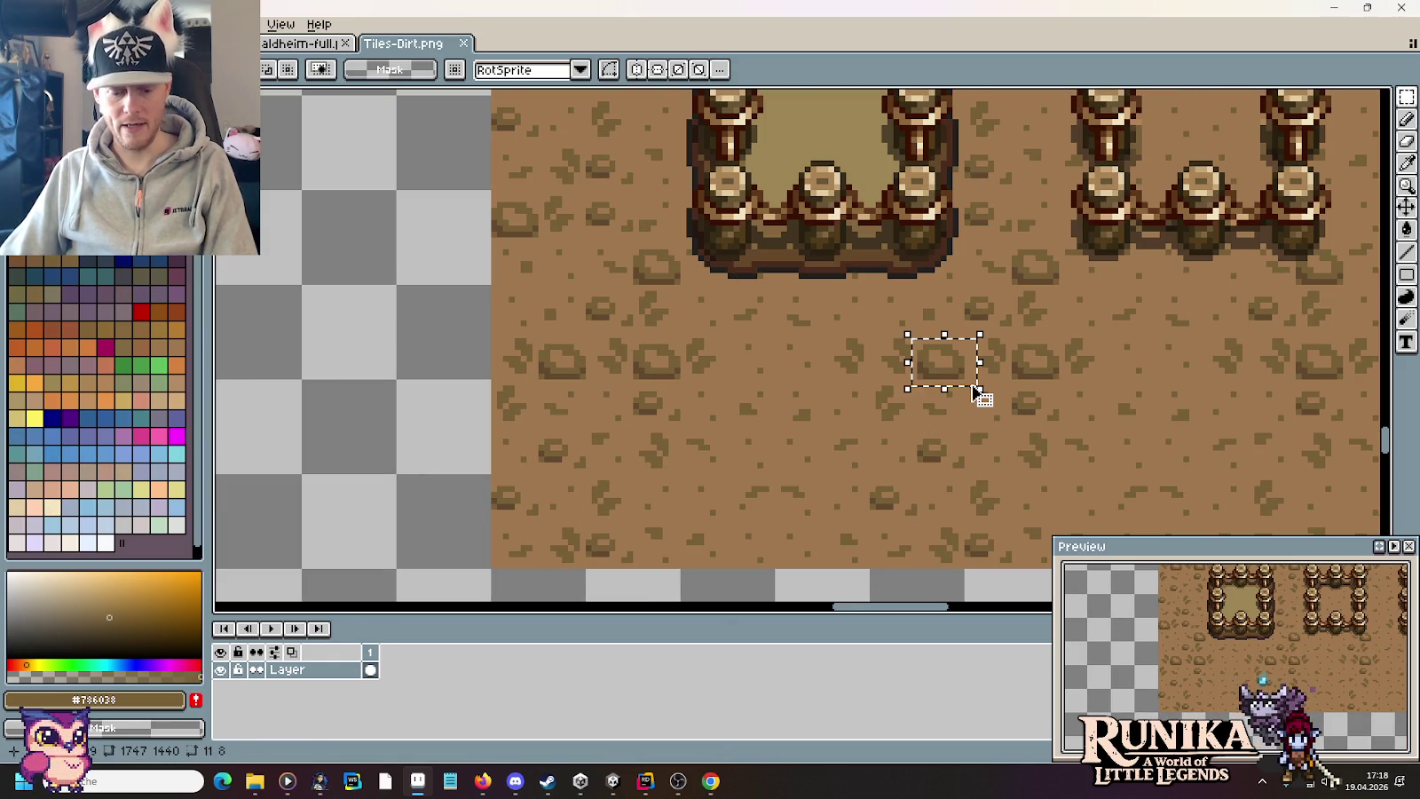
key(ctrl+c)
key(ctrl+Tab)
key(ctrl+v)
mouse_move(792, 343)
mouse_down()
mouse_move(1214, 318)
mouse_move(1169, 220)
mouse_up()
click(996, 241)
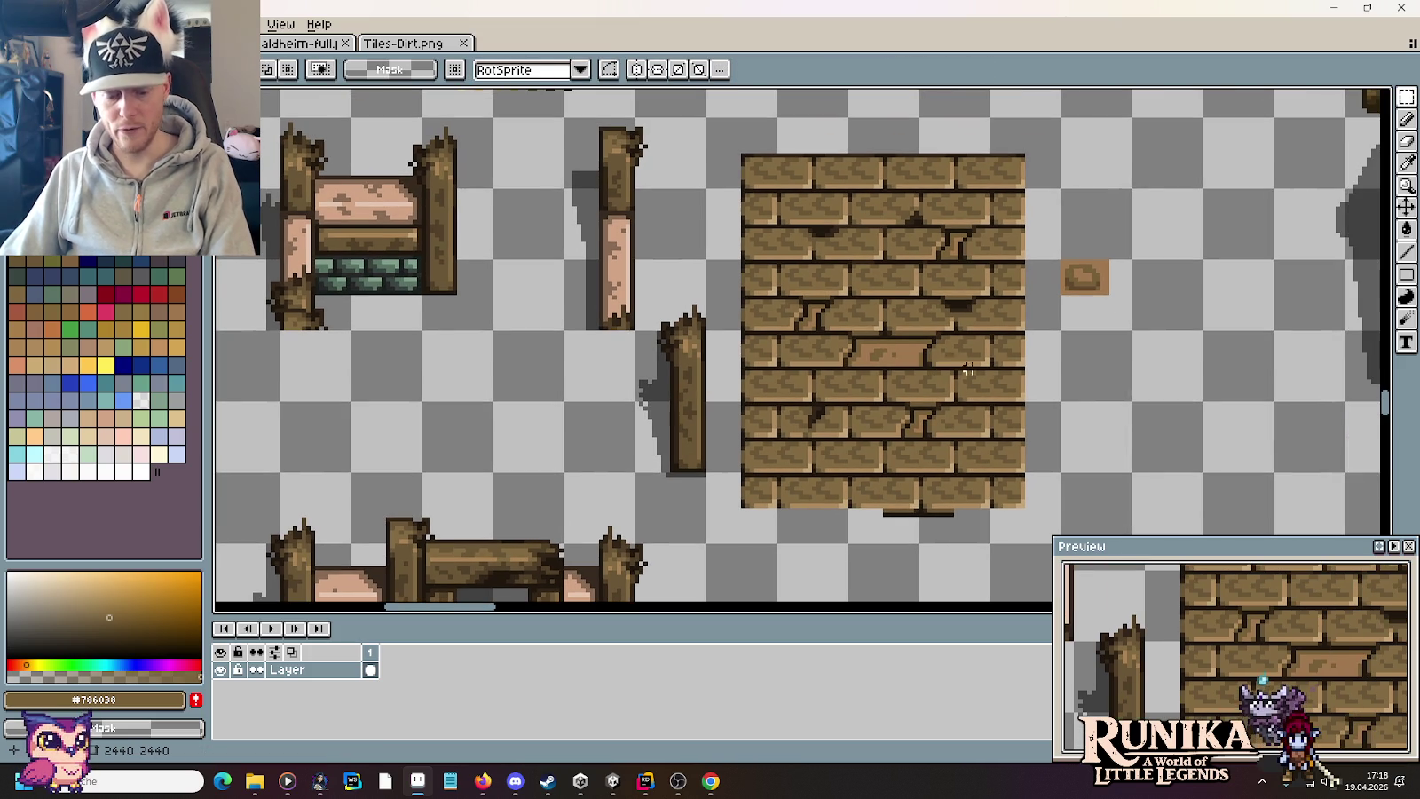
scroll(977, 371, up, 2)
Step: Set the background colour to dark brown #61492F and foreground to light brick brown #A0784F
key(i)
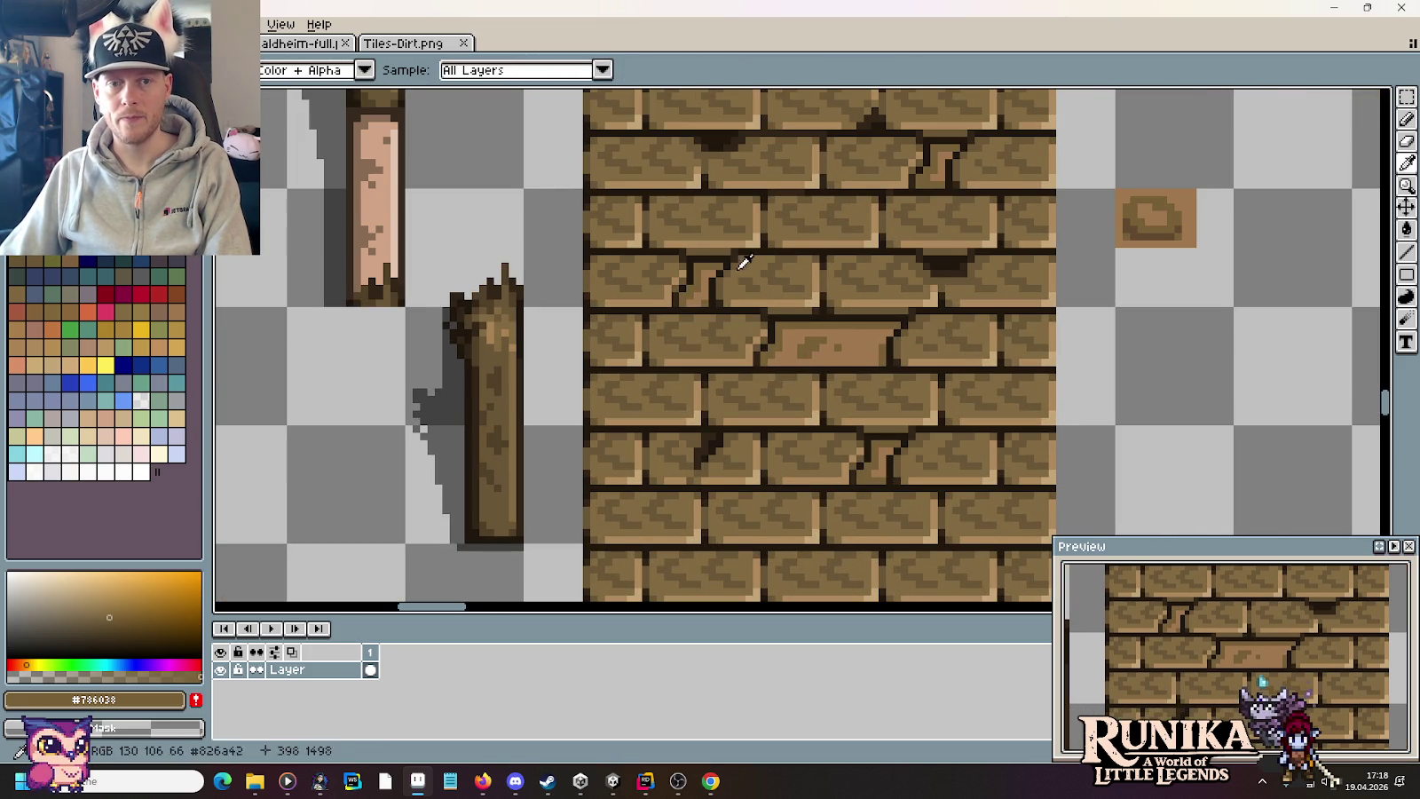
right_click(1151, 227)
key(b)
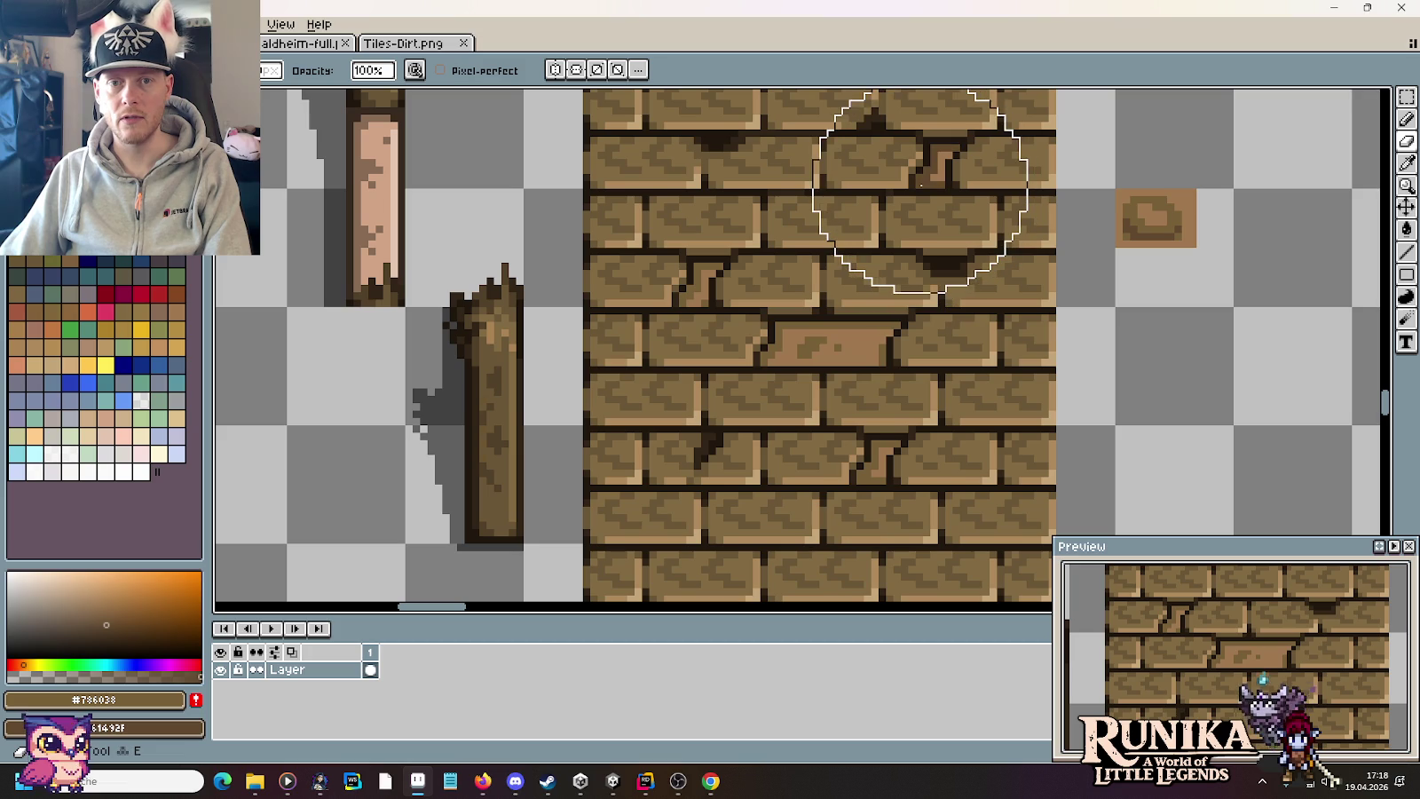
key(i)
click(973, 272)
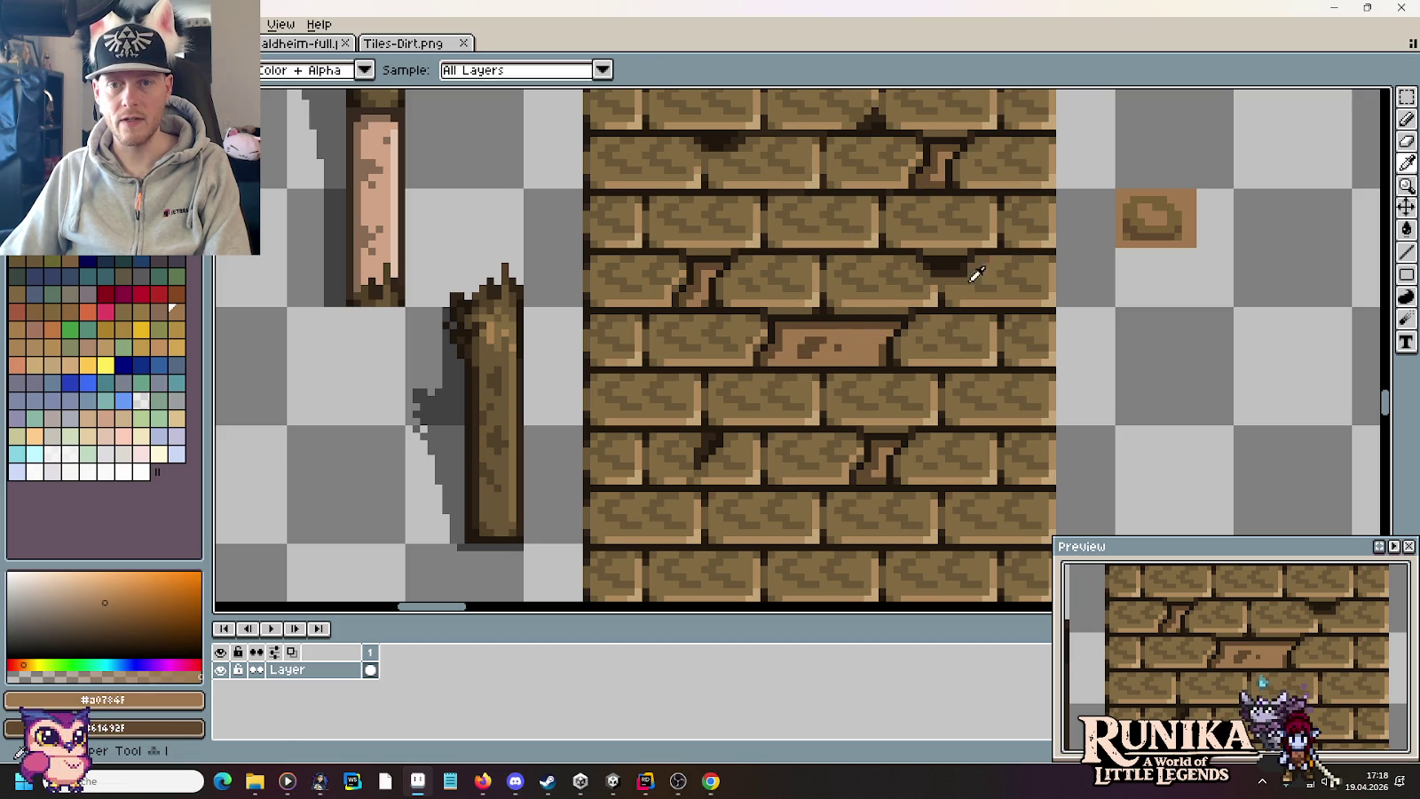
key(b)
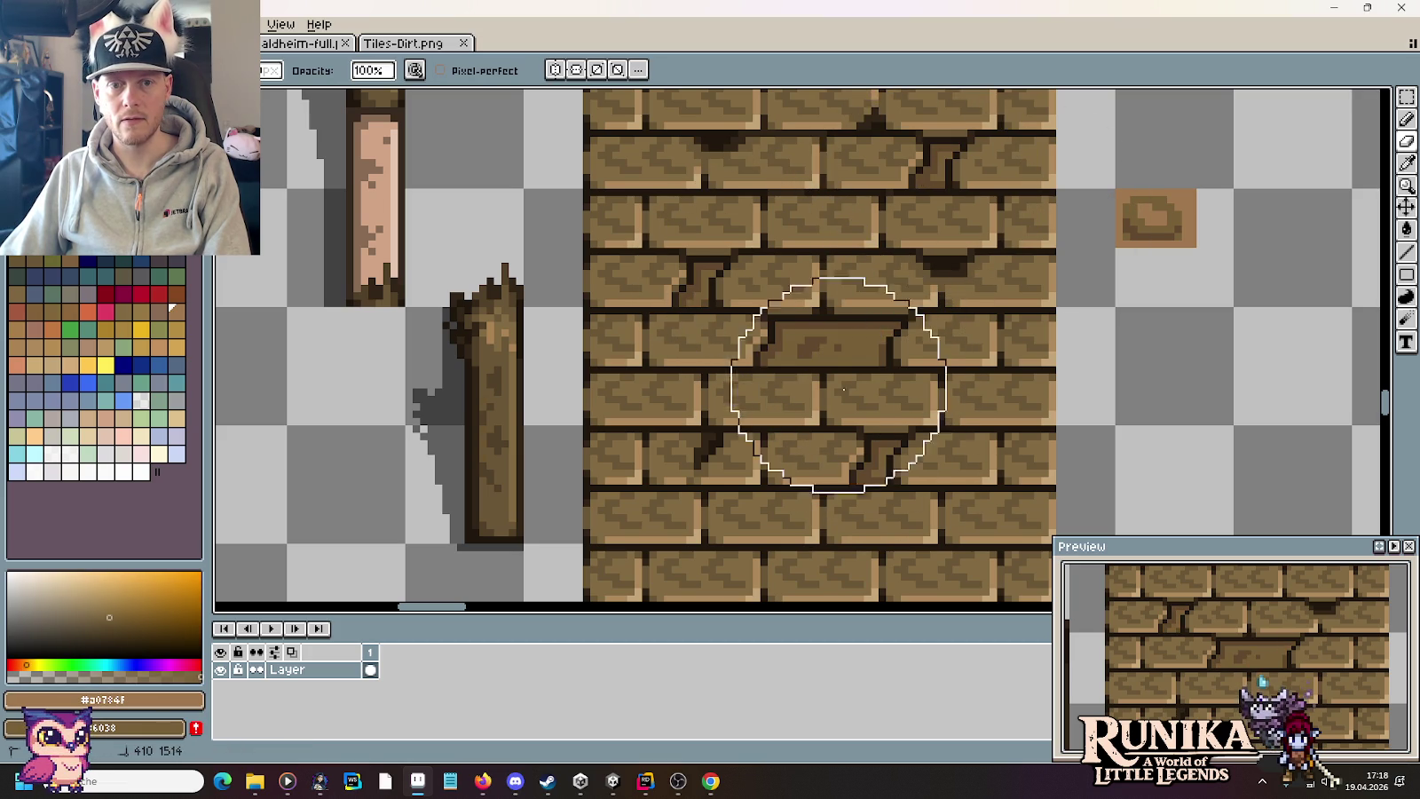
key(m)
scroll(1175, 337, down, 2)
scroll(1176, 340, down, 1)
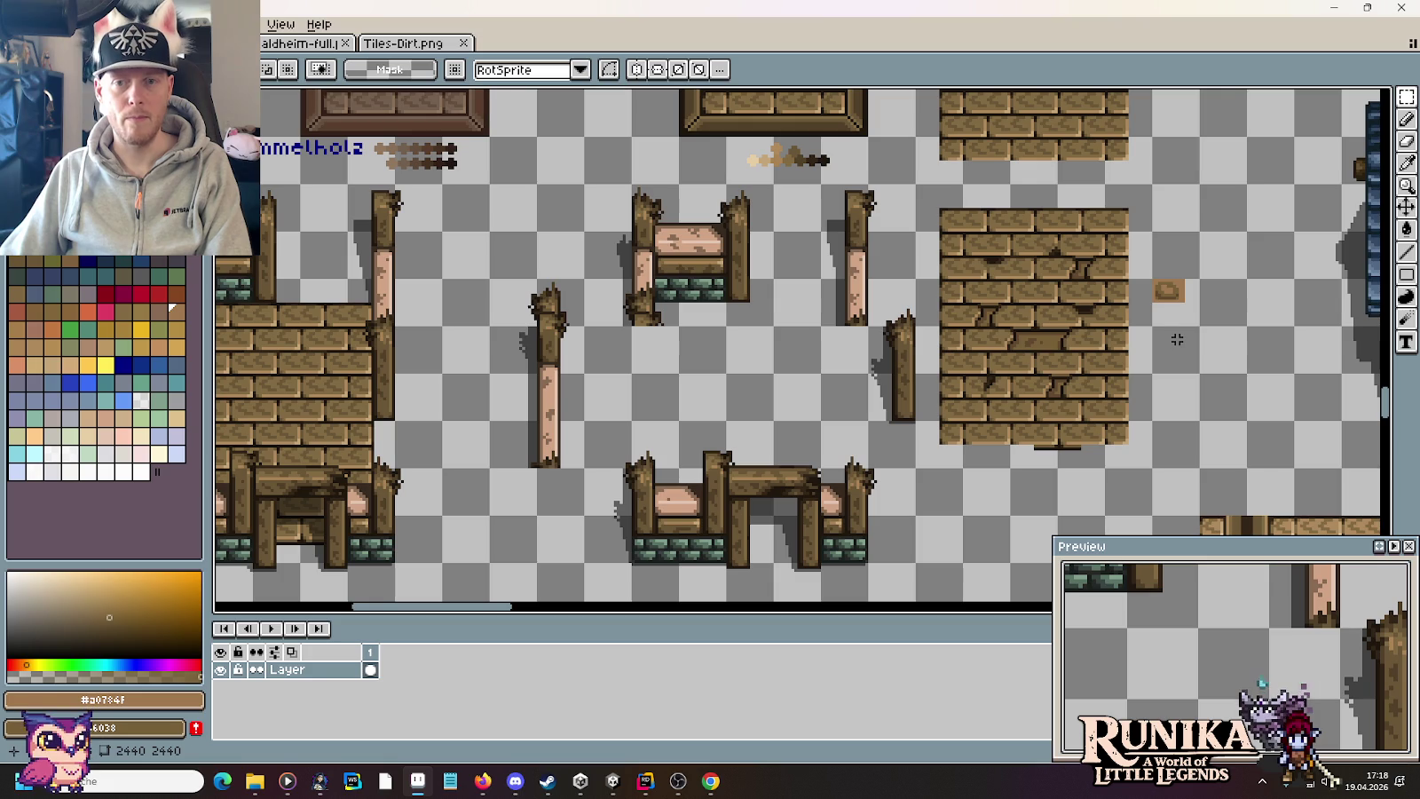
Step: Switch to the Tiles-Dirt sheet and bring the fenced dirt blocks into view
click(410, 43)
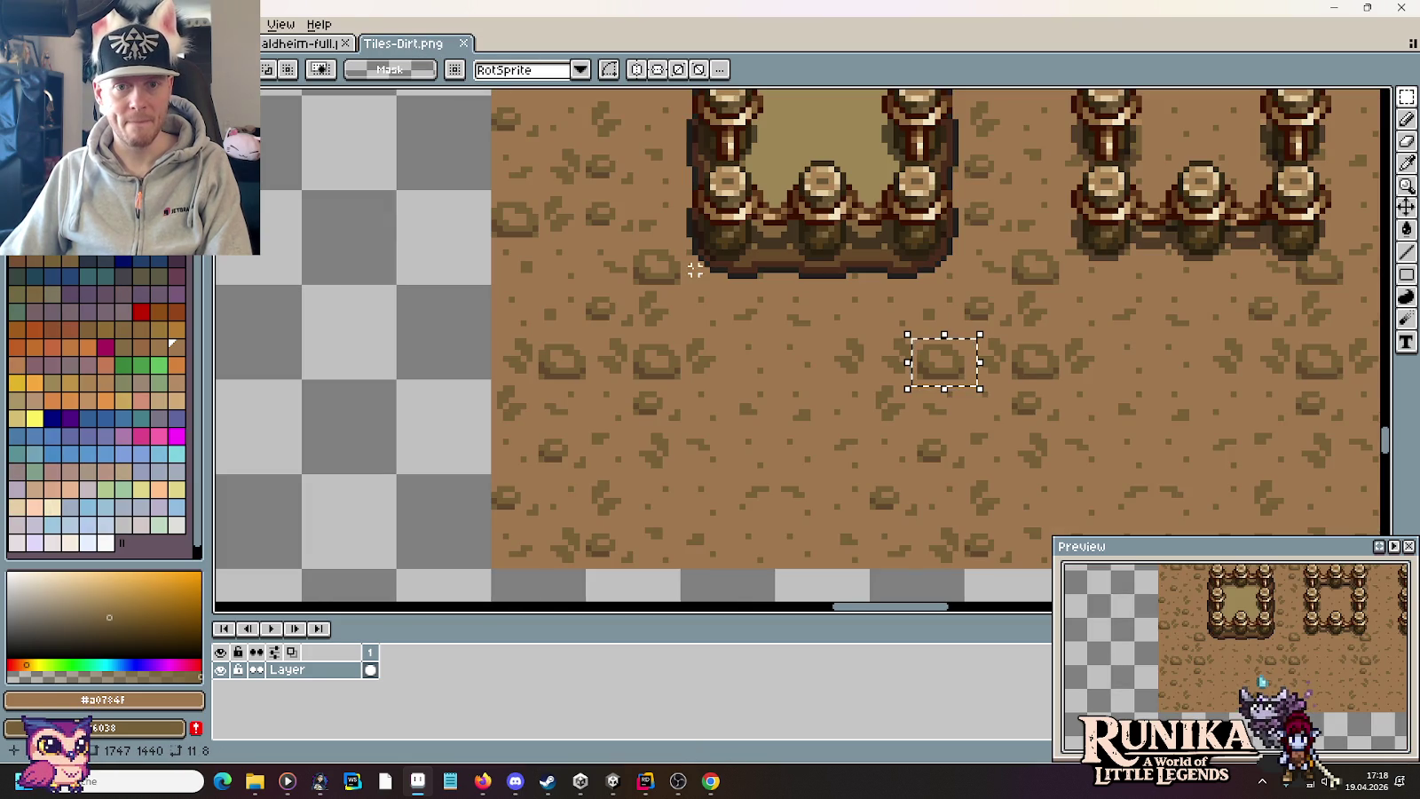
drag(1120, 206, 884, 397)
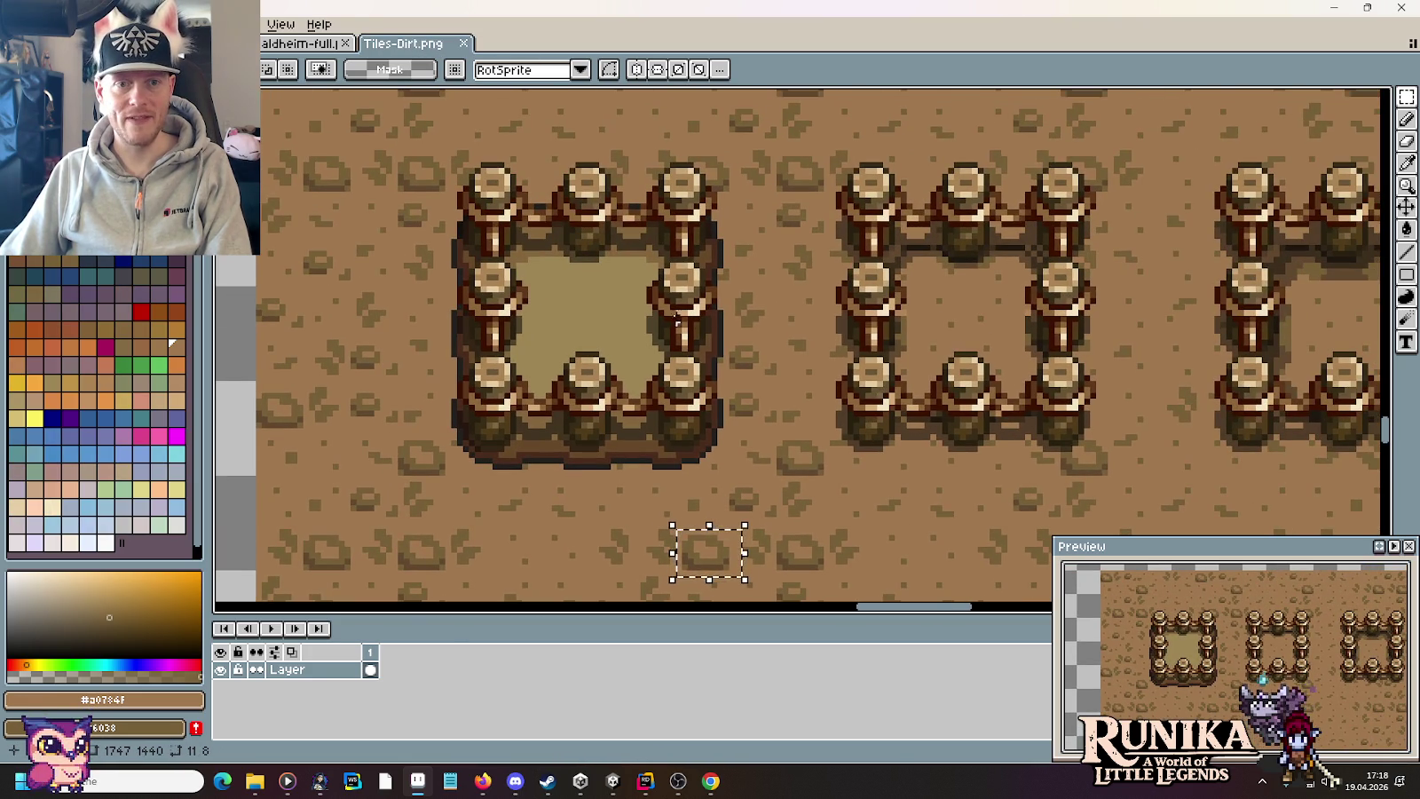
drag(1116, 330, 912, 307)
scroll(961, 308, down, 2)
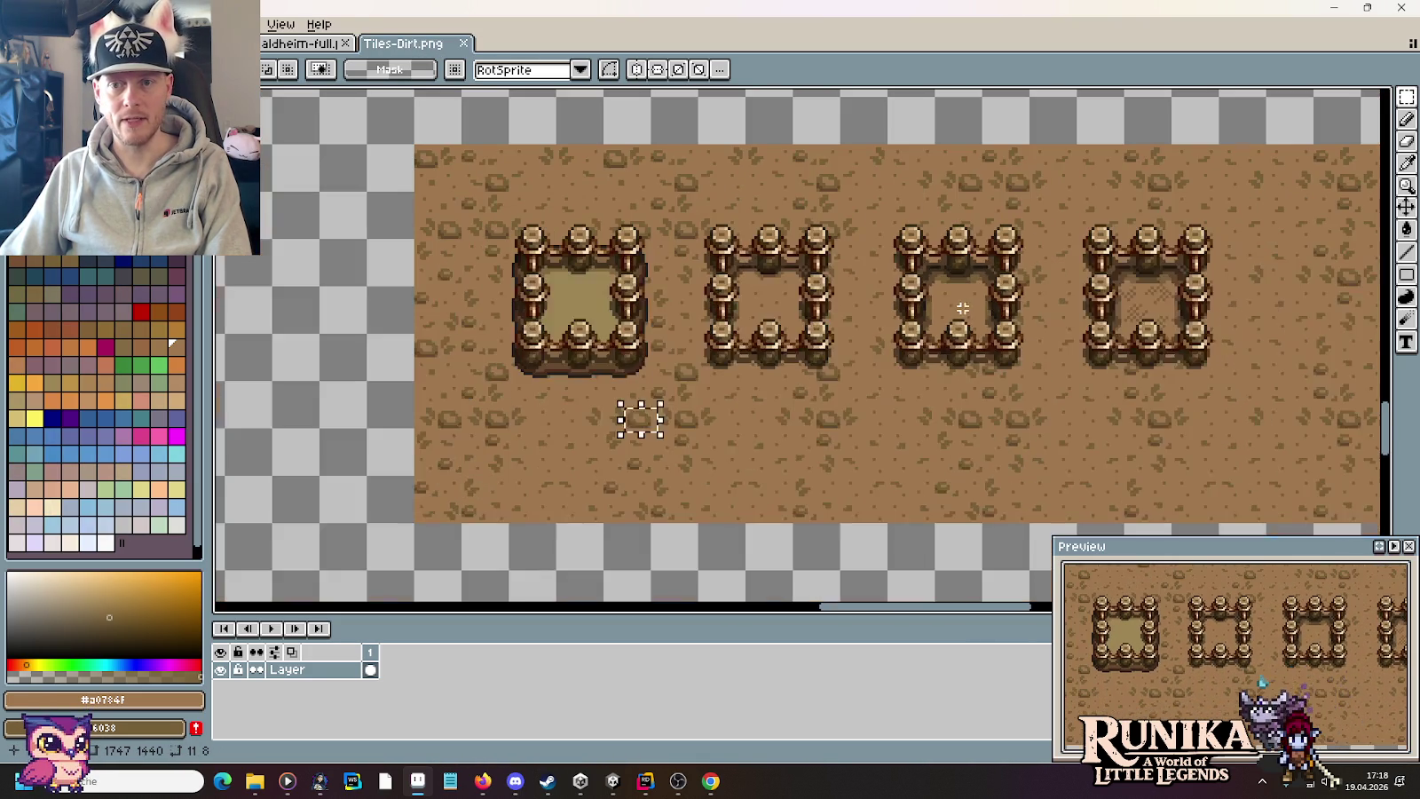
drag(643, 307, 1216, 320)
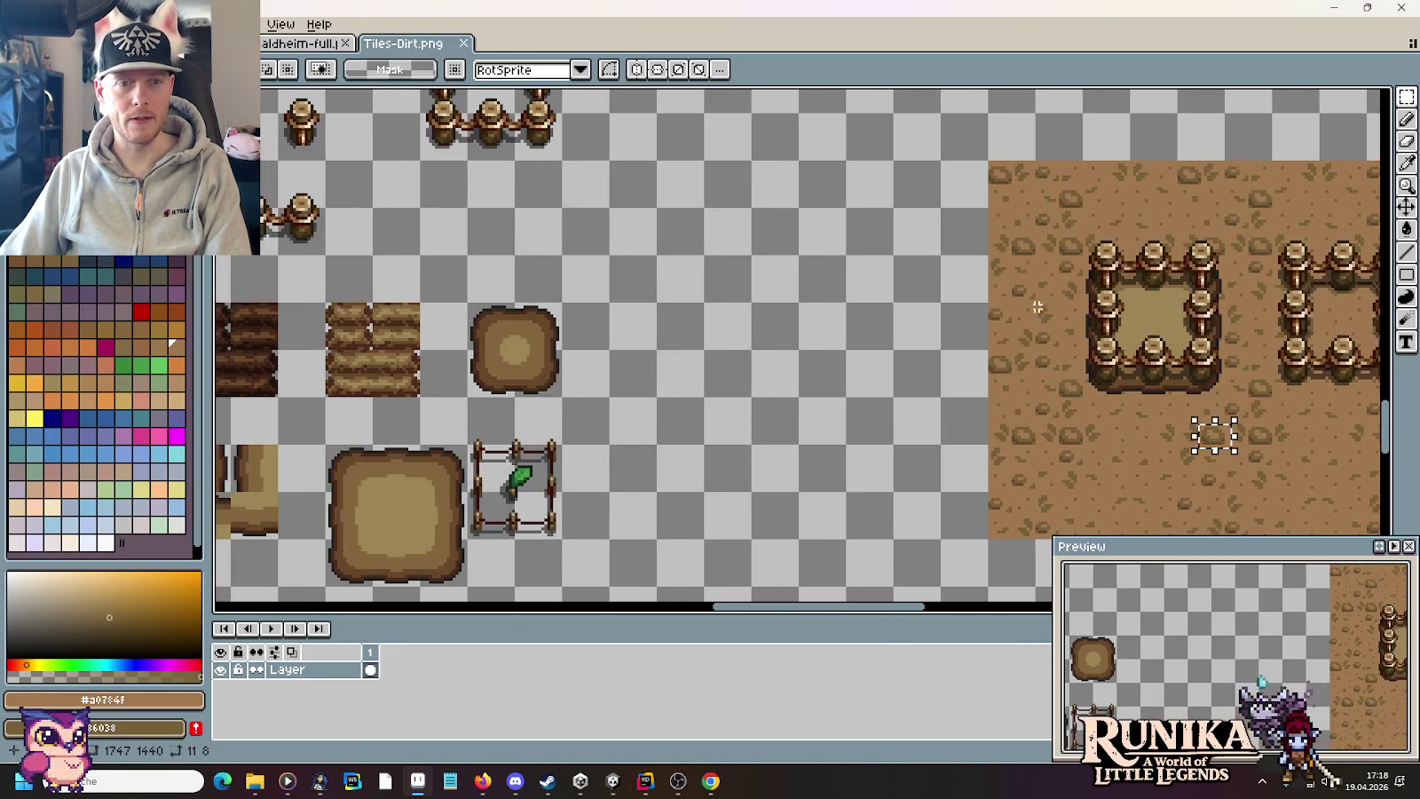
drag(595, 359, 963, 270)
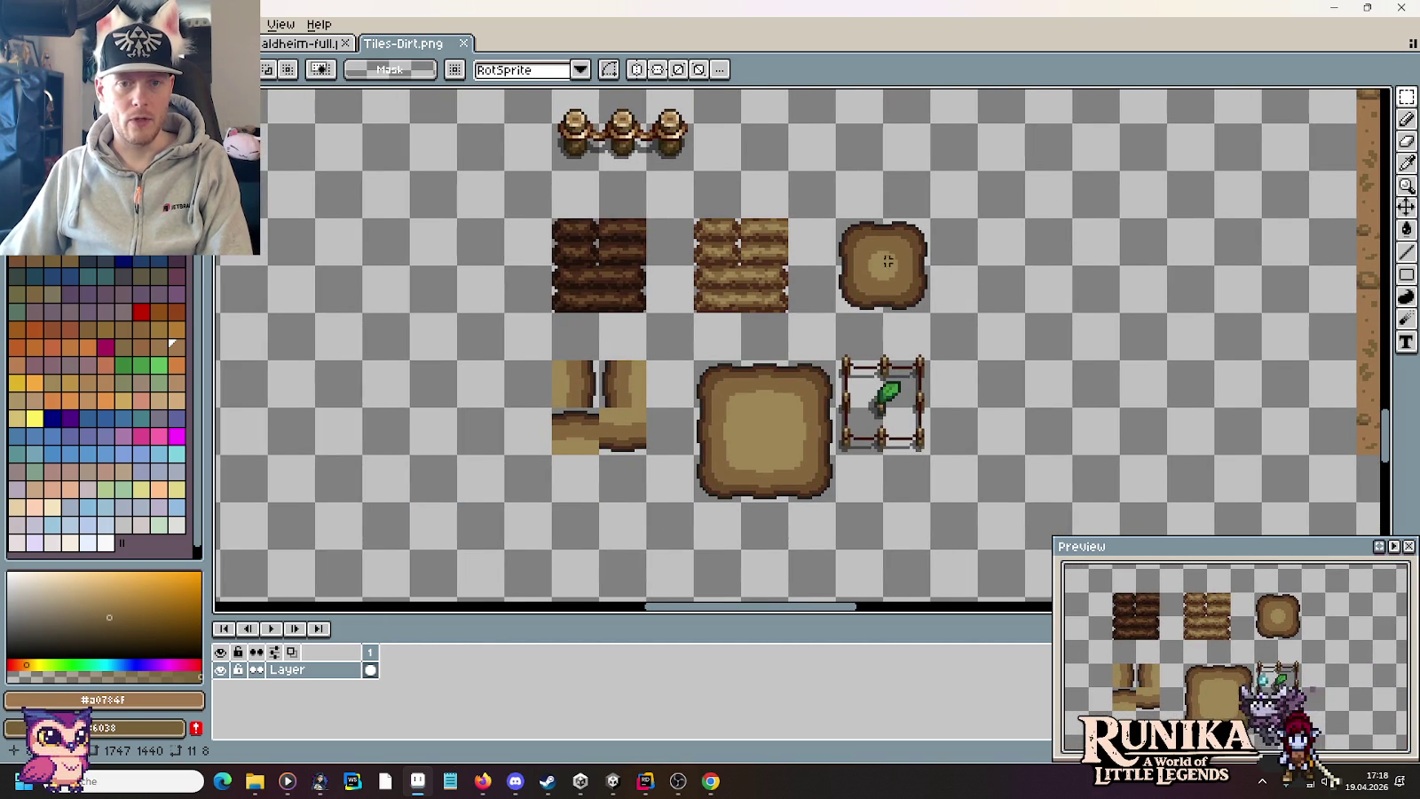
scroll(887, 261, right, 5)
scroll(978, 254, right, 1)
scroll(817, 326, right, 4)
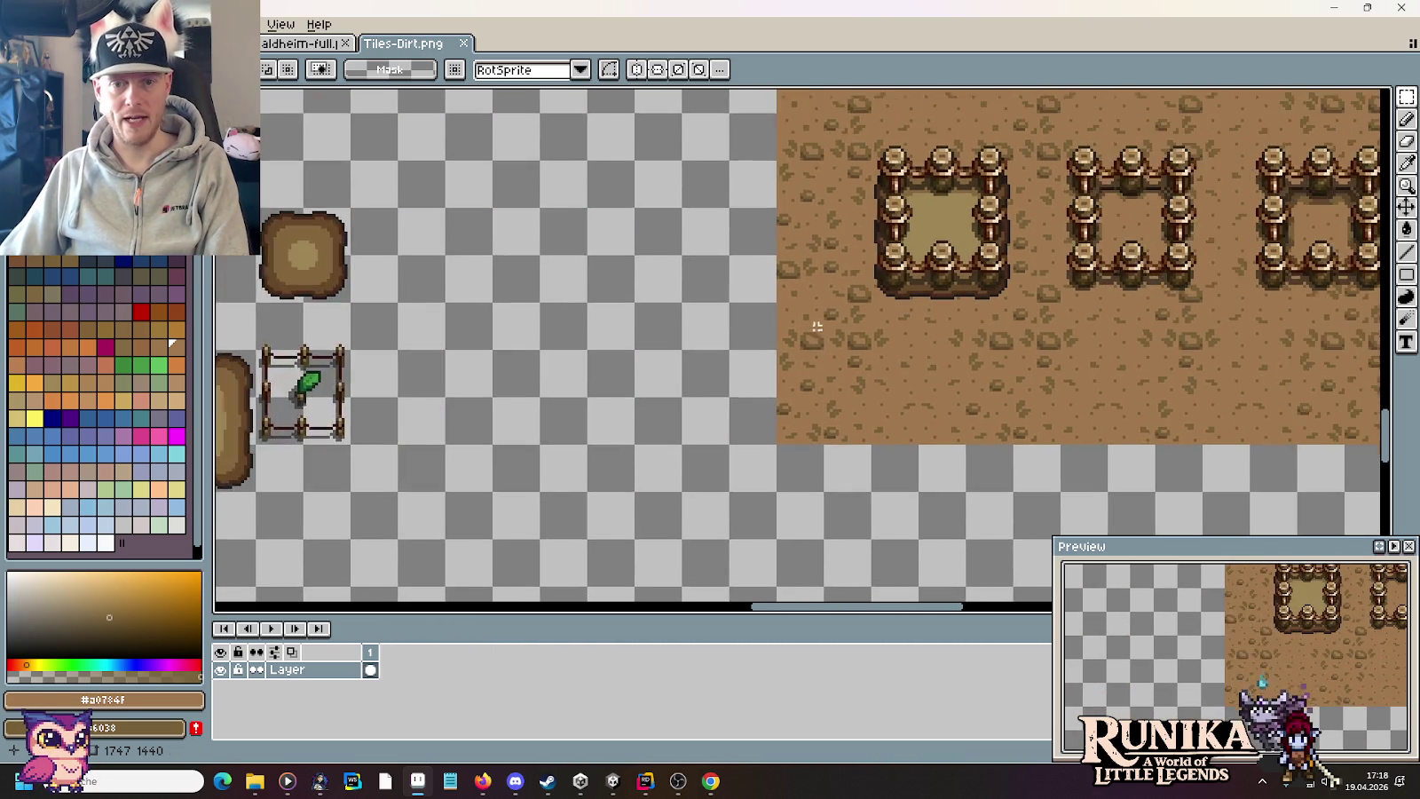
scroll(817, 327, up, 2)
Step: Eyedrop the brown #61492f from the dirt tiles
key(comma)
click(967, 380)
scroll(967, 380, down, 1)
scroll(1173, 306, left, 8)
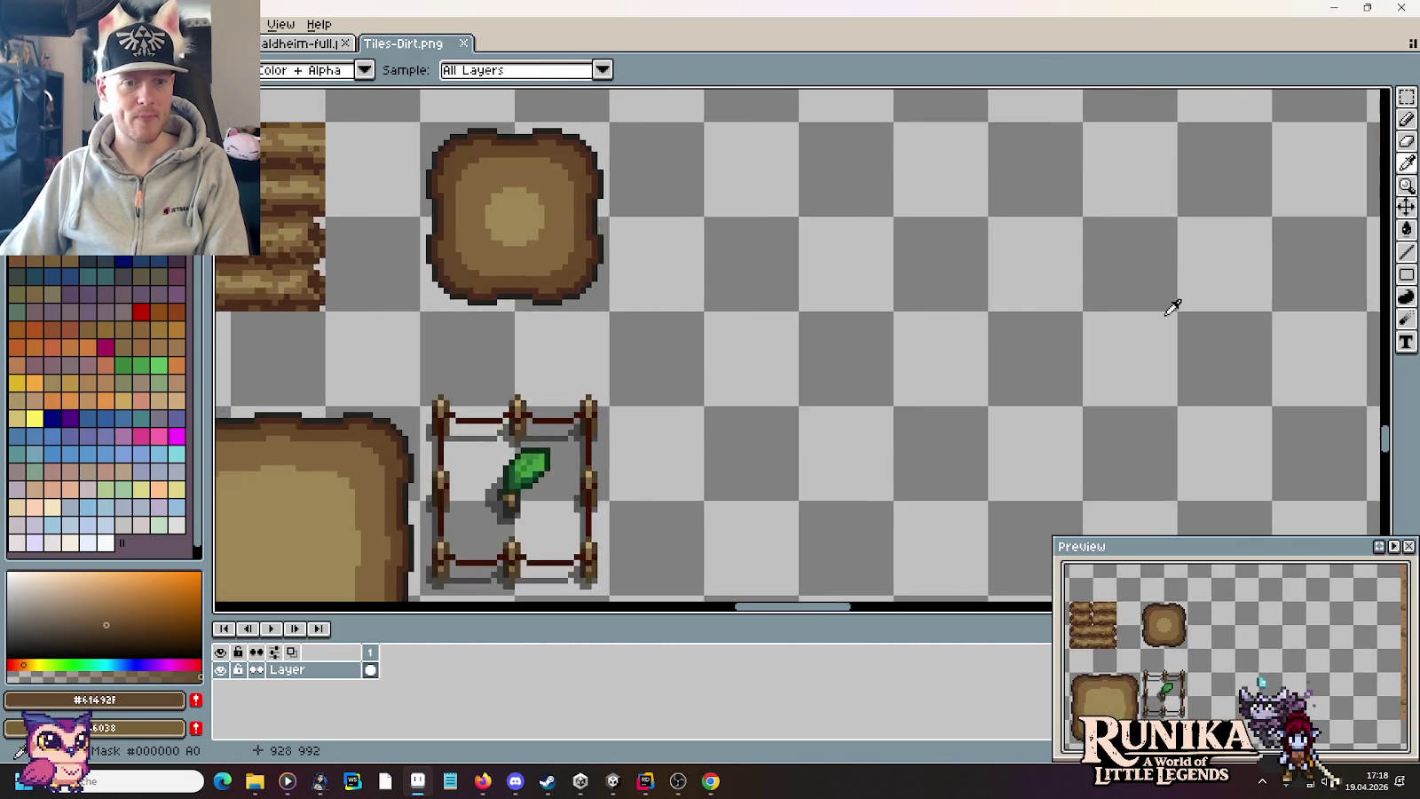
scroll(1065, 307, down, 3)
scroll(920, 307, up, 4)
scroll(940, 346, up, 3)
key(b)
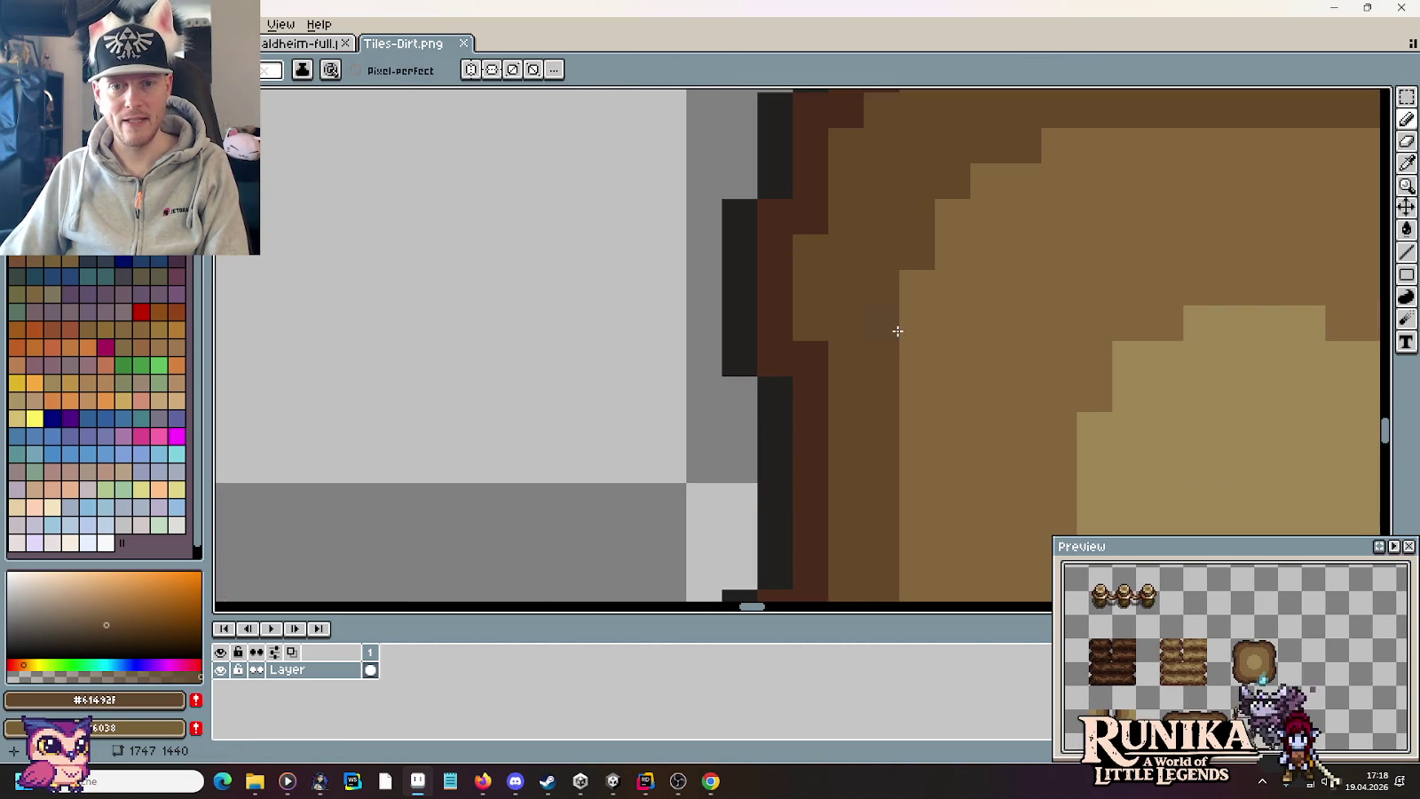
Step: Eyedrop the darkest brown #3d2c1c from the dirt path edge and return to aldheim-full
scroll(871, 342, down, 3)
scroll(872, 343, down, 2)
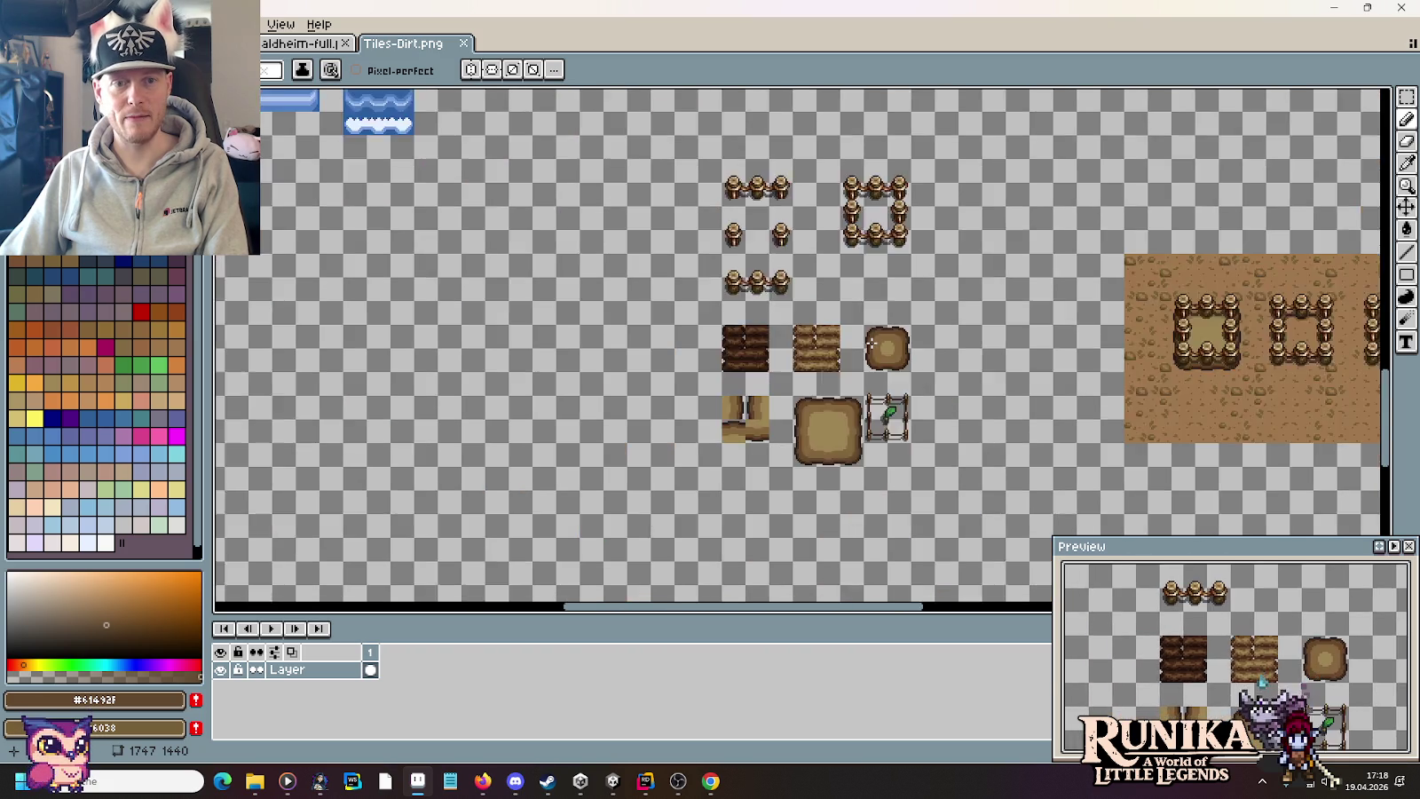
scroll(871, 342, down, 2)
scroll(920, 280, right, 3)
scroll(985, 267, up, 3)
scroll(986, 266, up, 2)
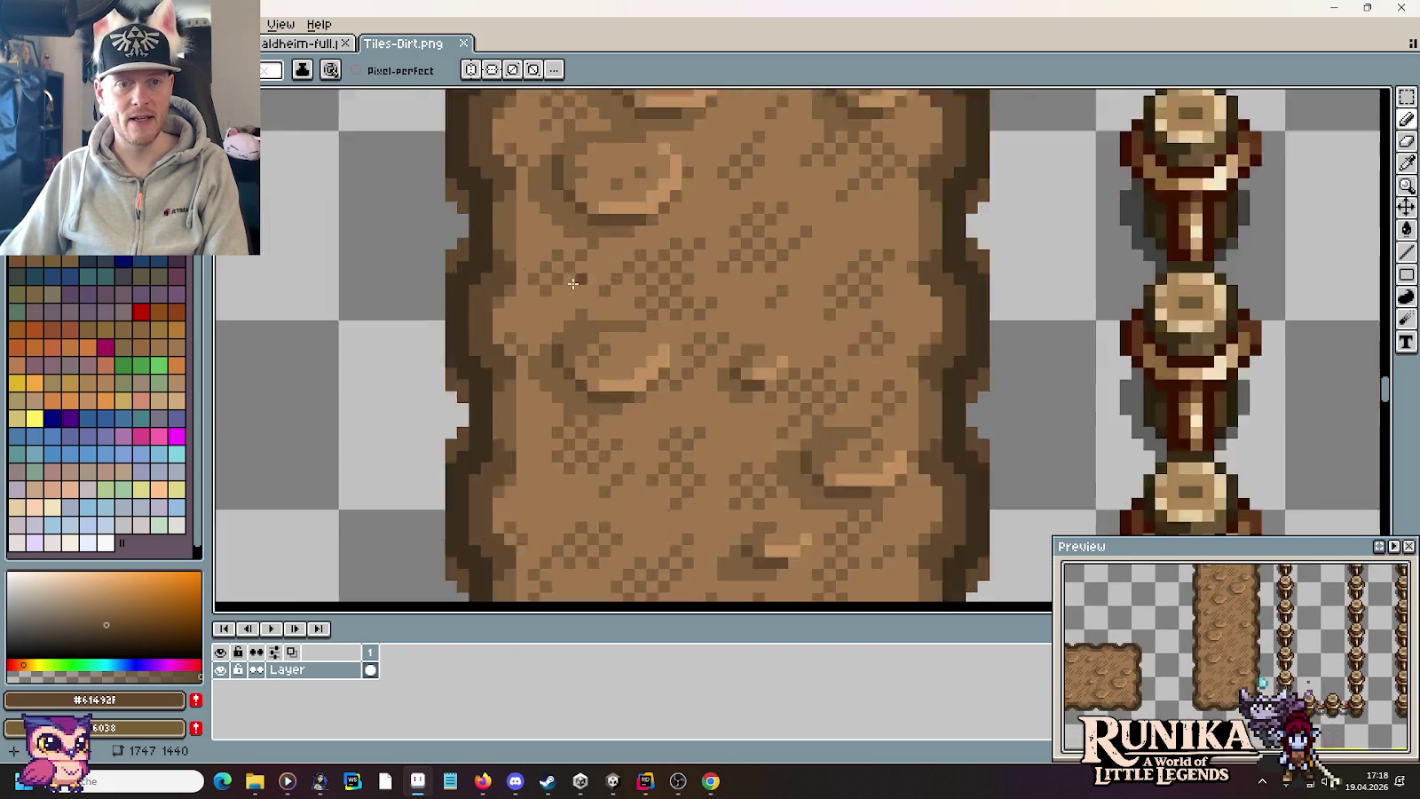
scroll(520, 272, up, 1)
scroll(667, 284, up, 1)
key(i)
click(611, 254)
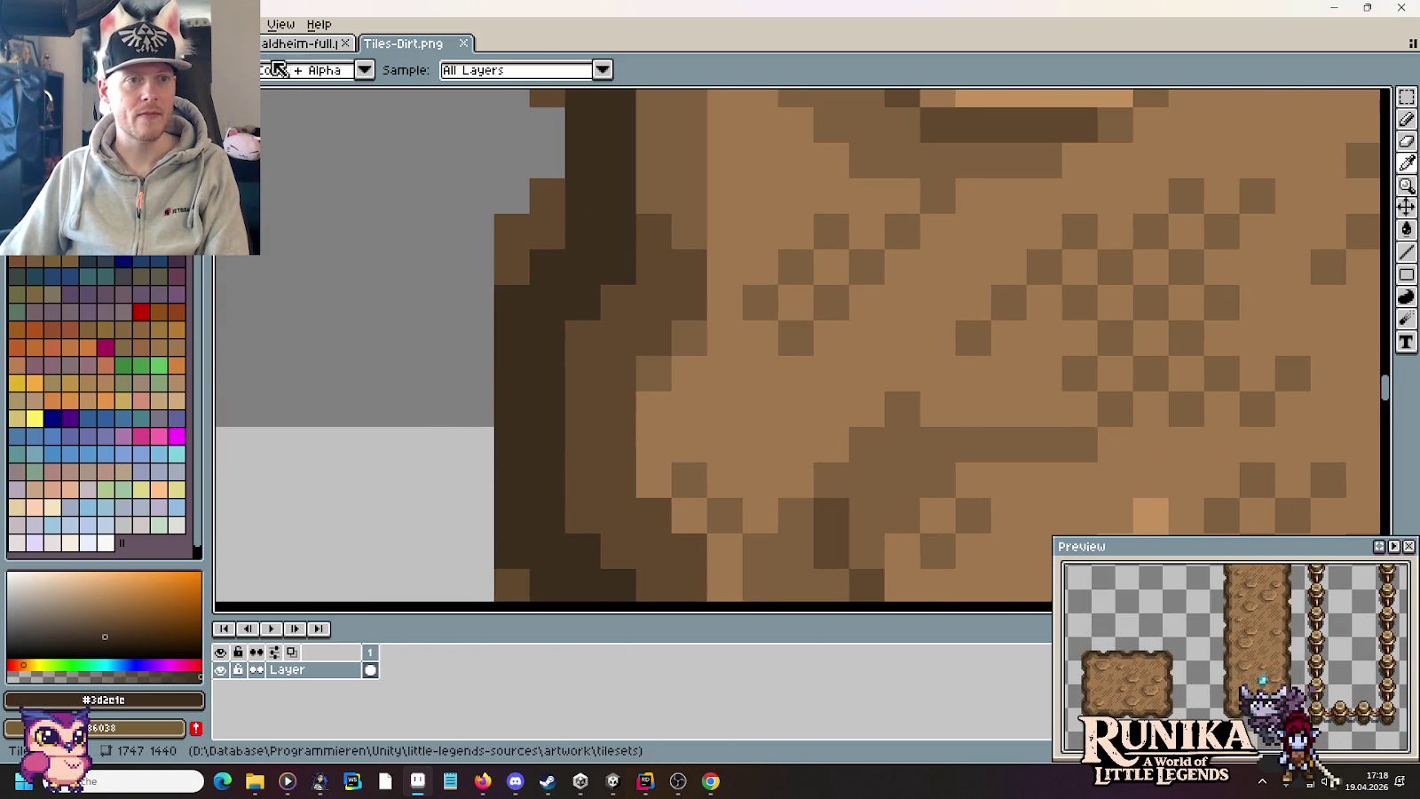
key(ctrl+Tab)
scroll(1192, 348, up, 2)
key(b)
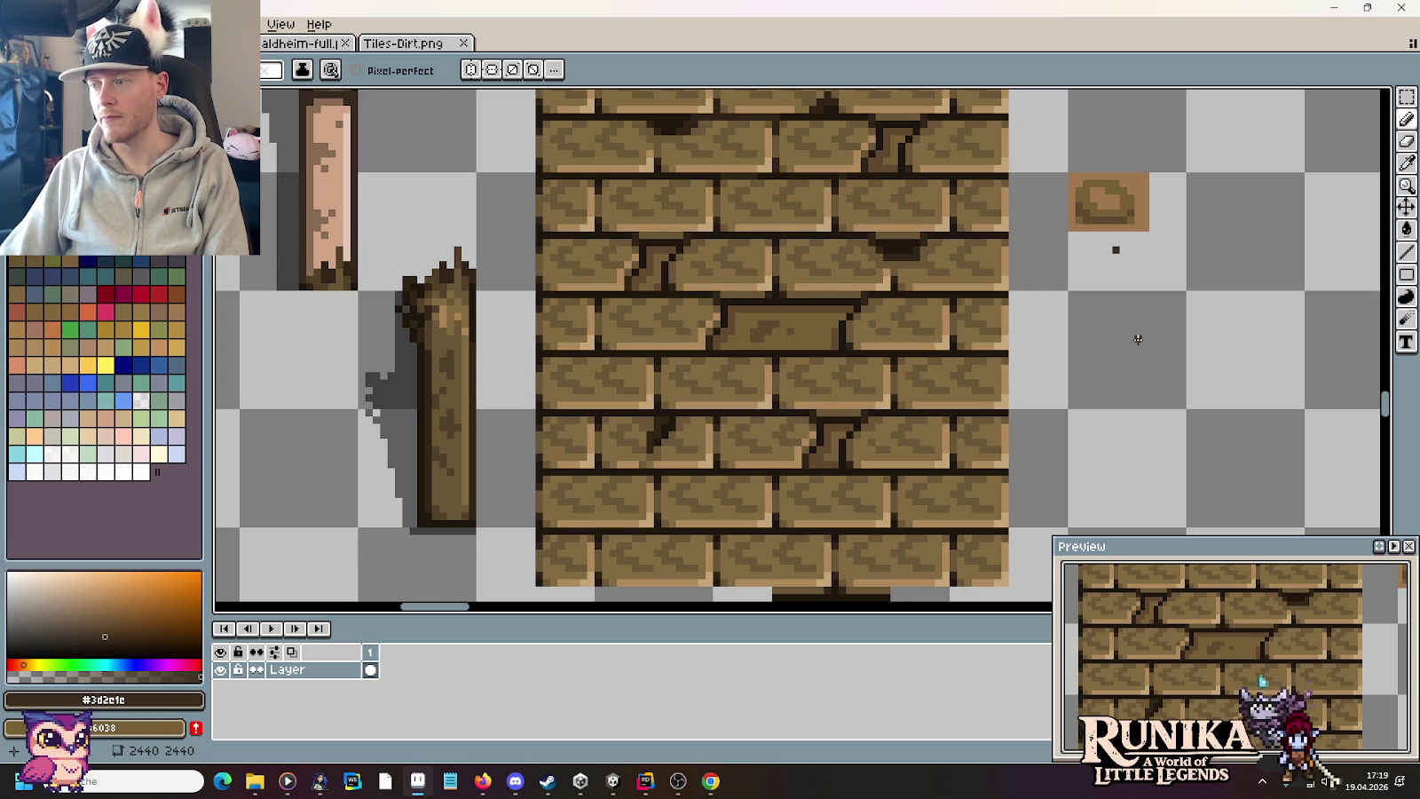
Step: Sample the plank browns: #786038 as primary and #61492F as secondary colour
drag(1130, 263, 1083, 372)
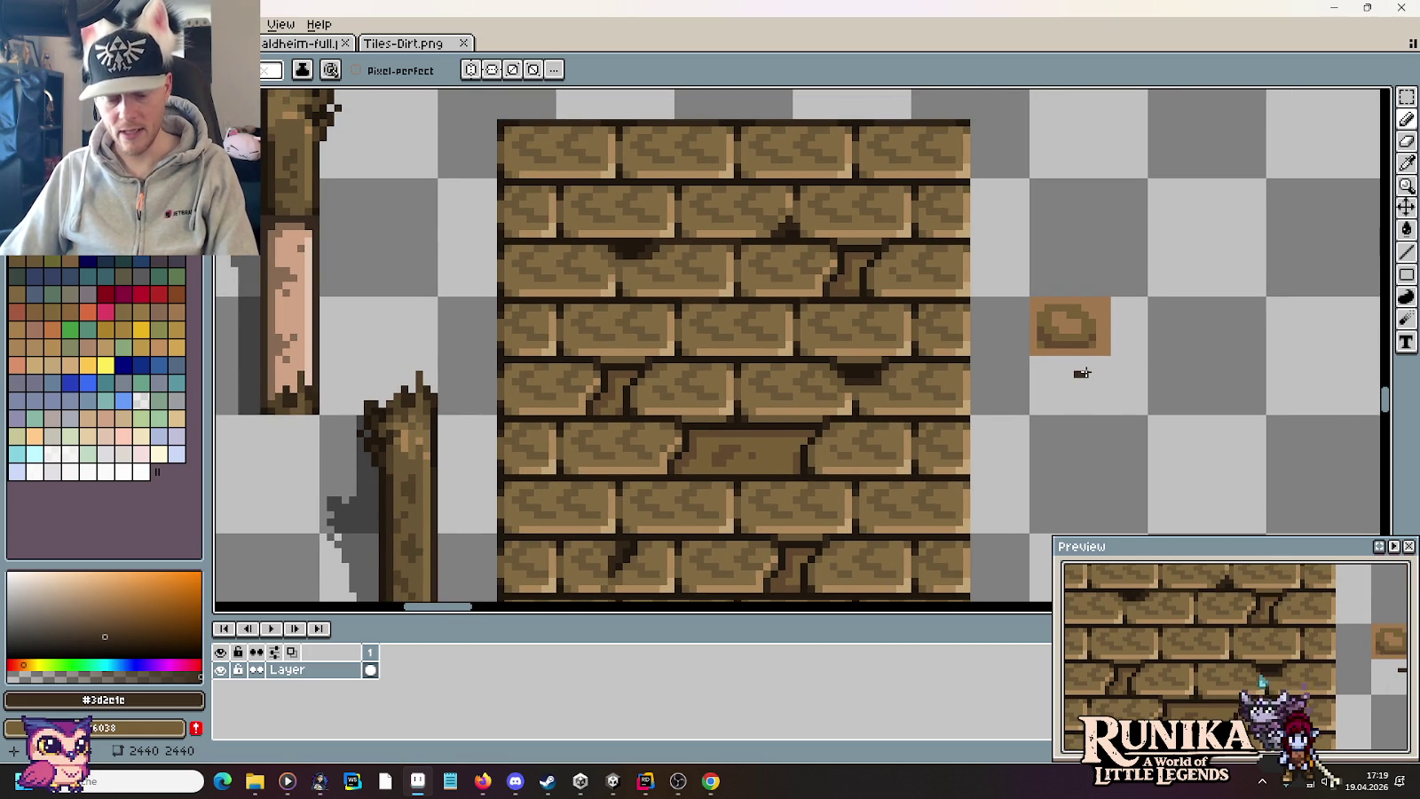
key(i)
drag(941, 272, 954, 244)
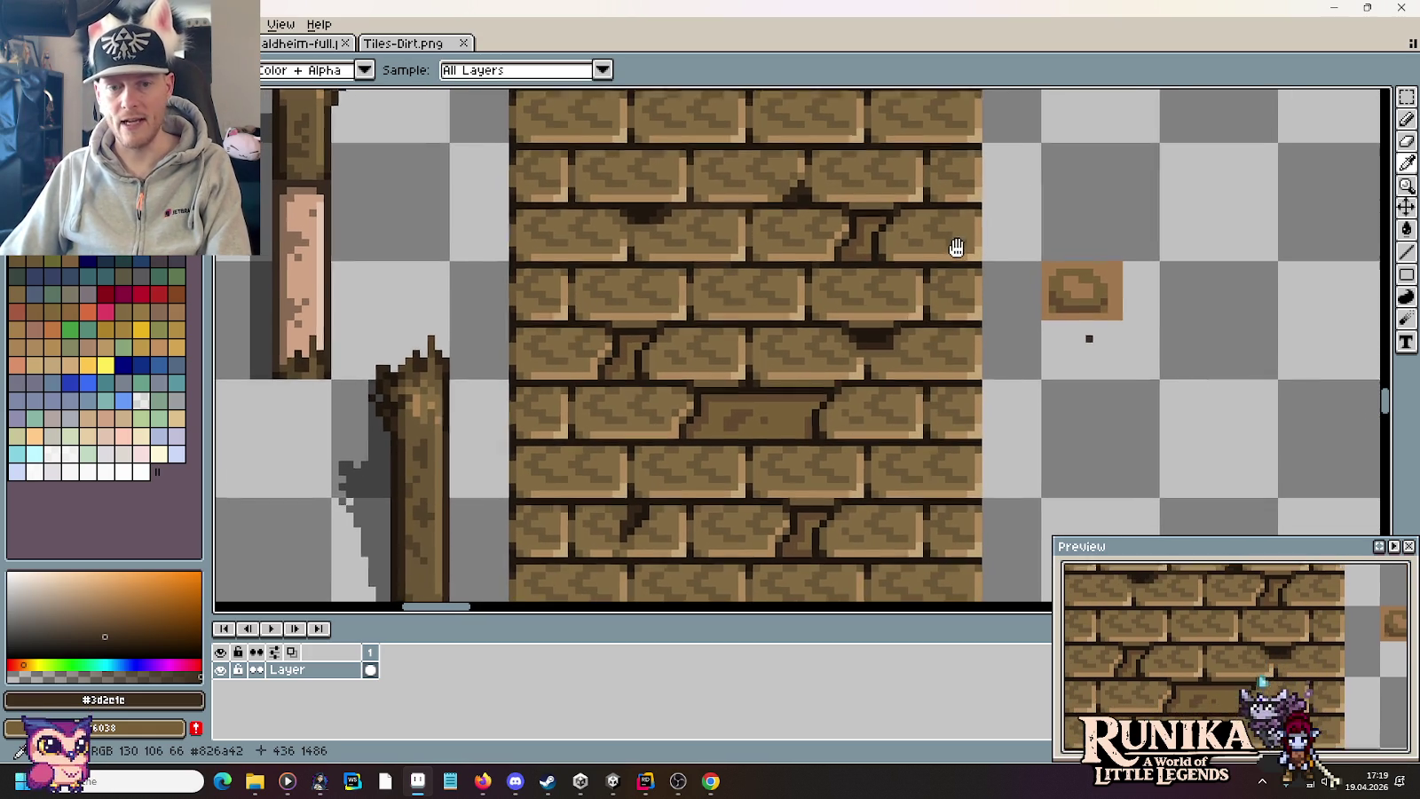
click(866, 221)
key(b)
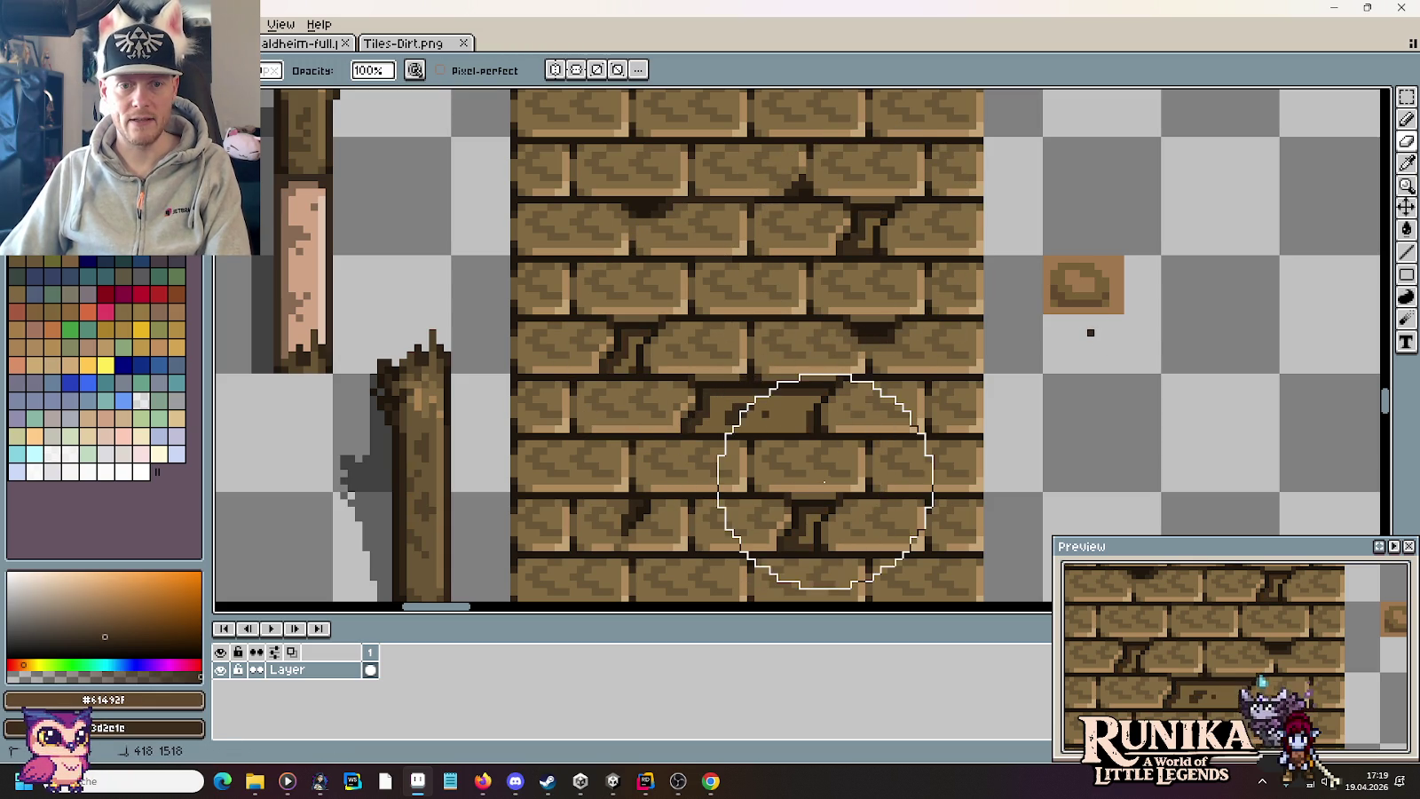
key(i)
click(818, 395)
right_click(1084, 301)
key(b)
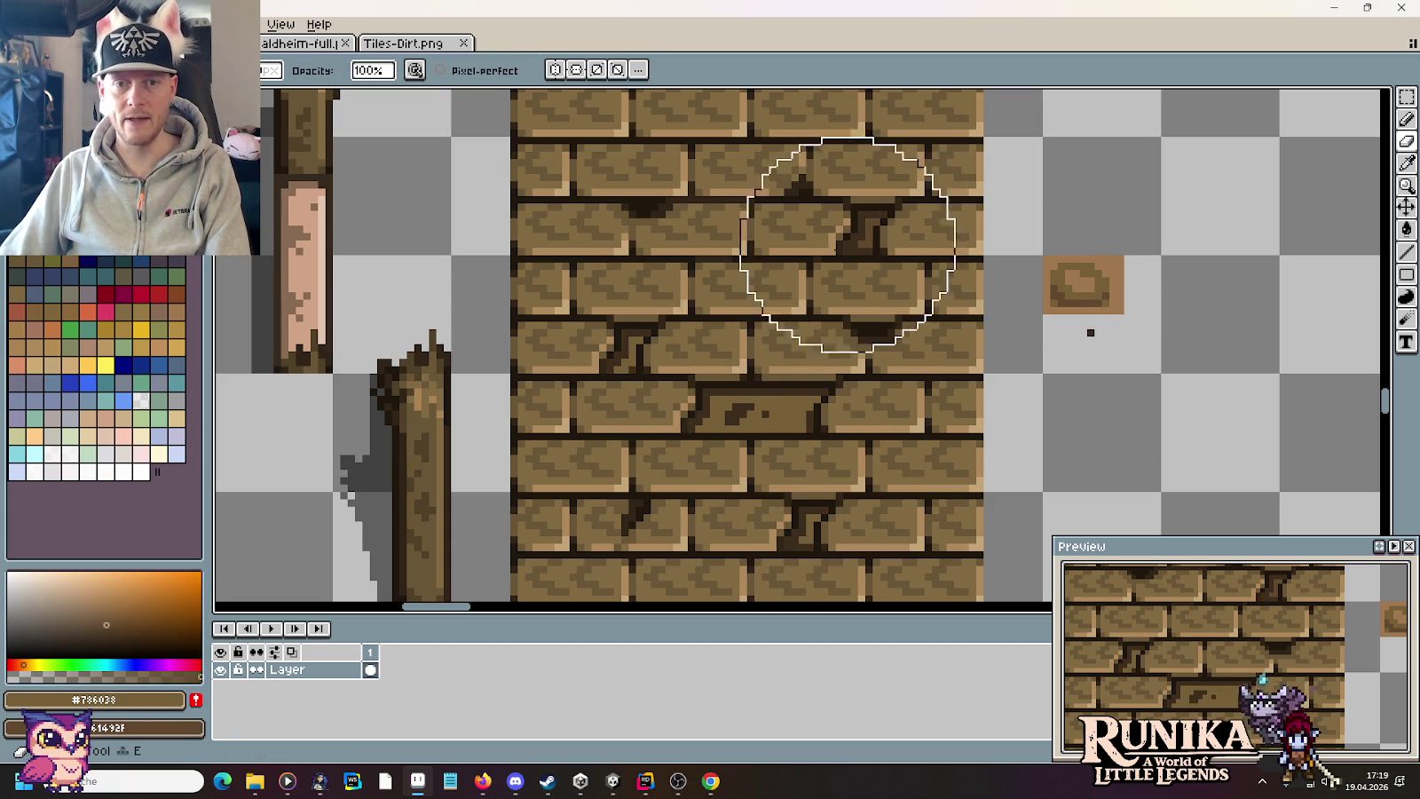
Step: Redo the last plank crack and delete the stray fragment beside the wall
scroll(854, 384, down, 3)
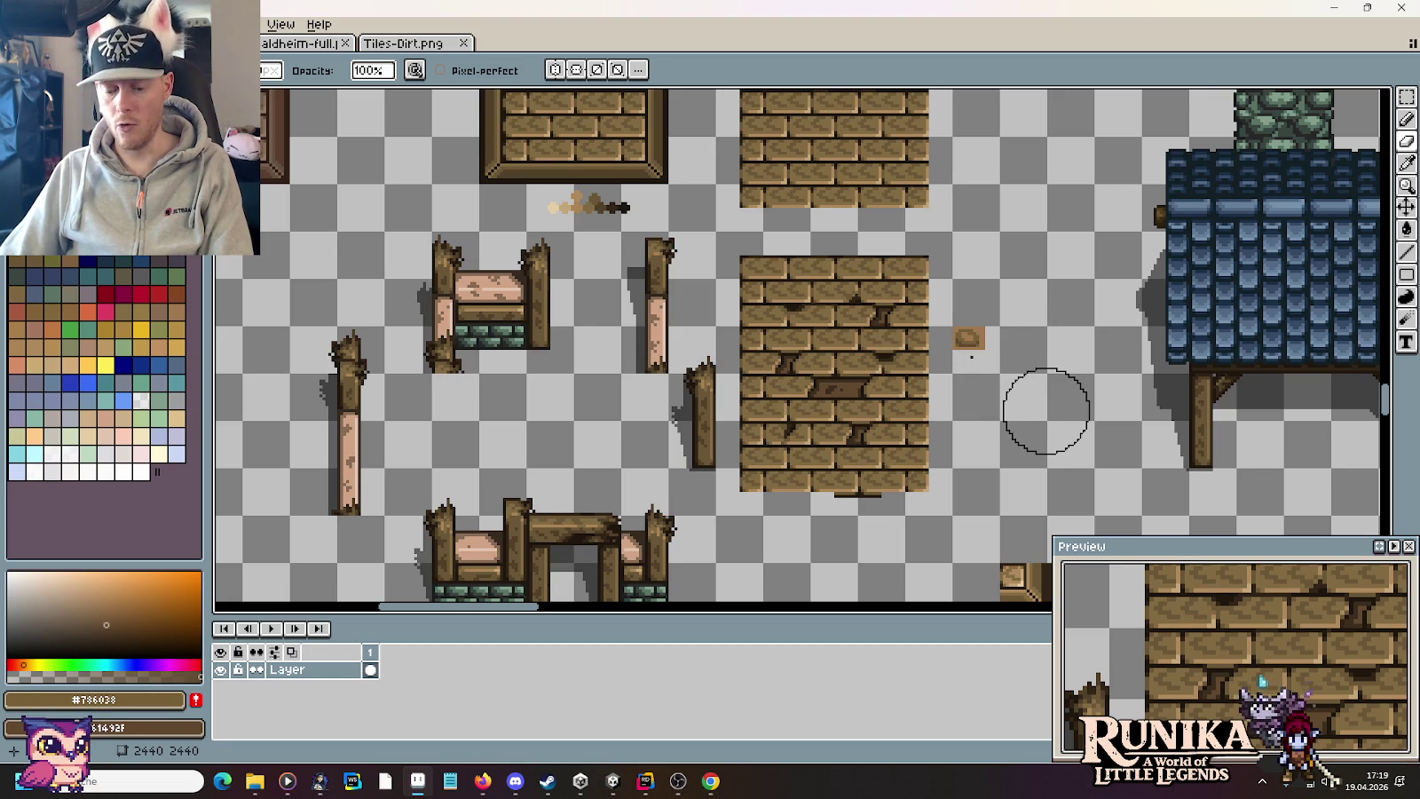
key(v)
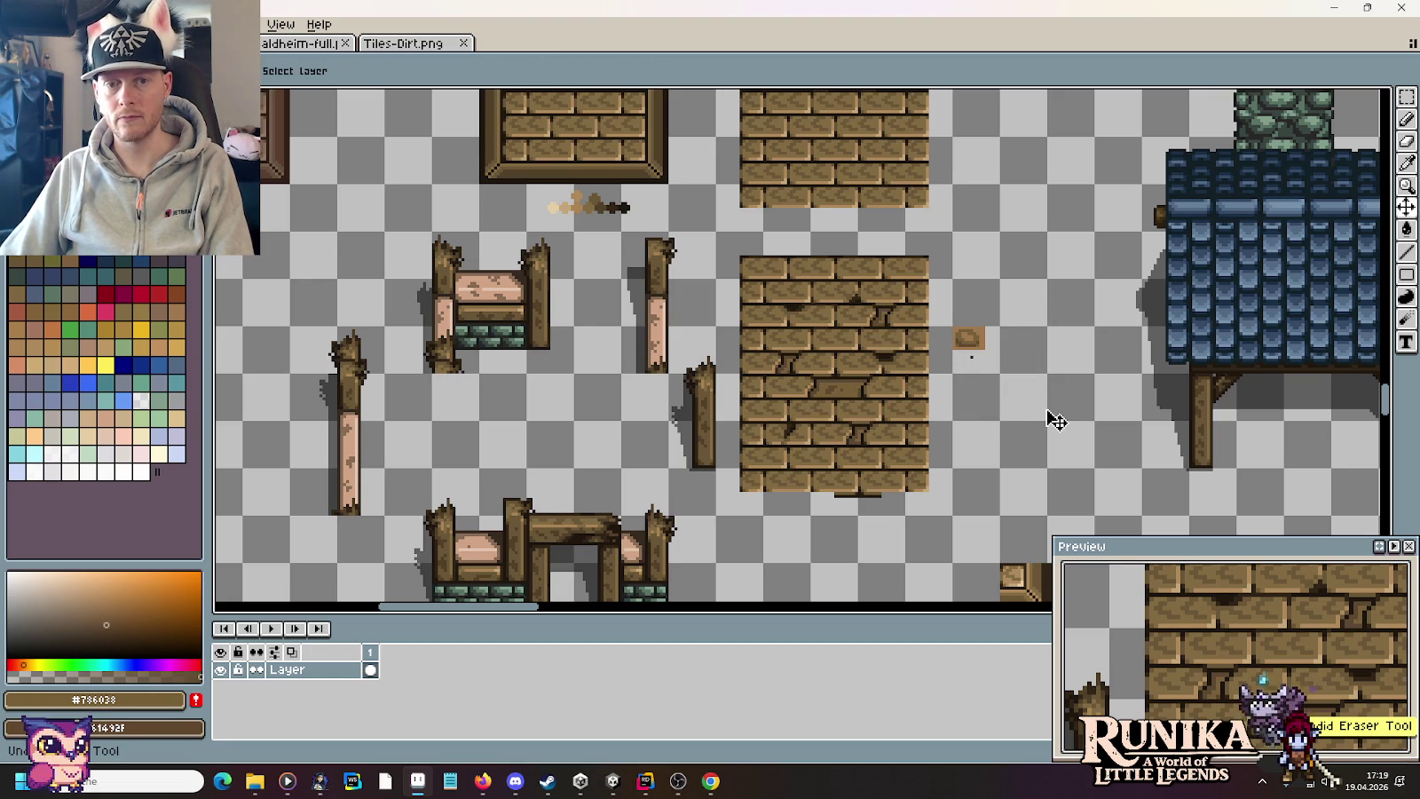
key(ctrl+y)
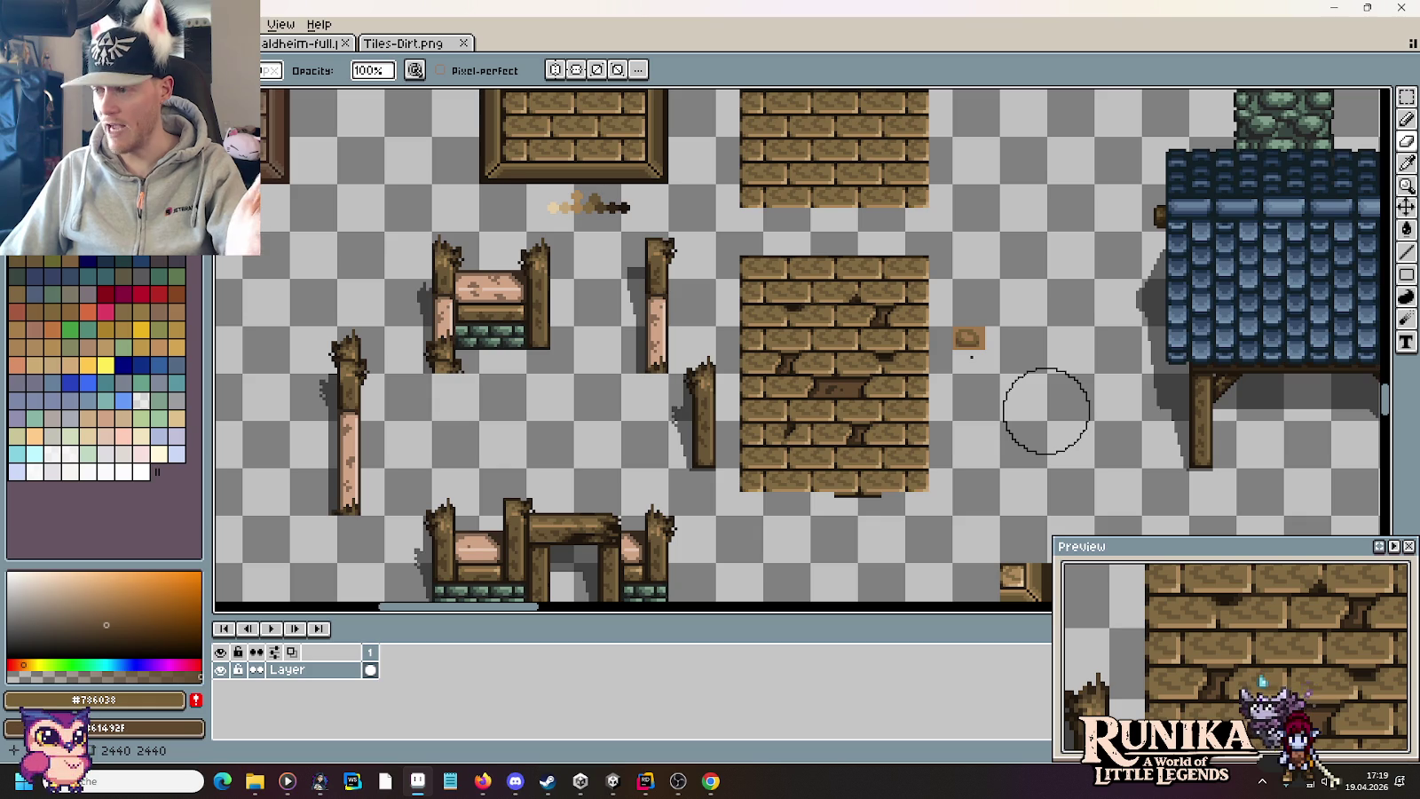
key(m)
drag(941, 310, 998, 377)
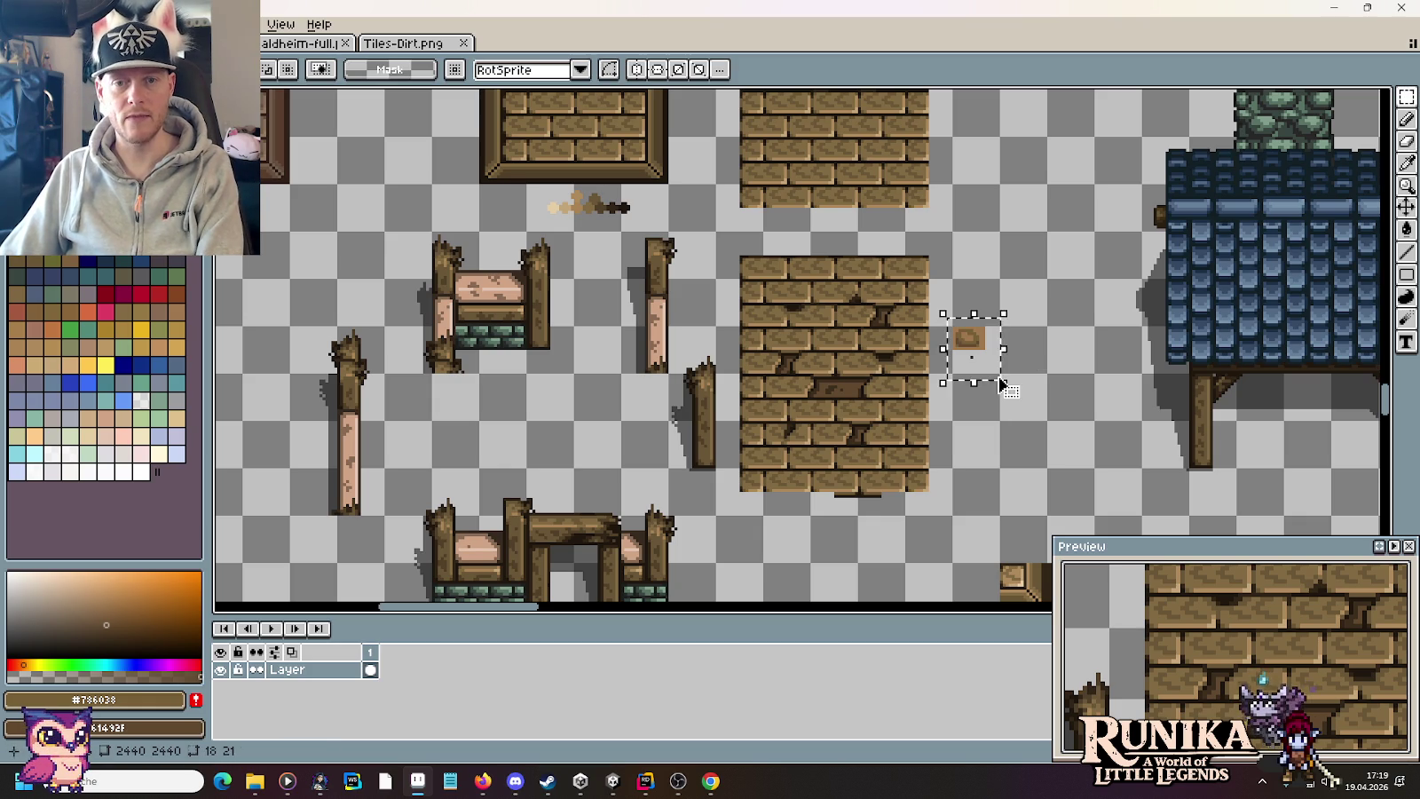
key(Delete)
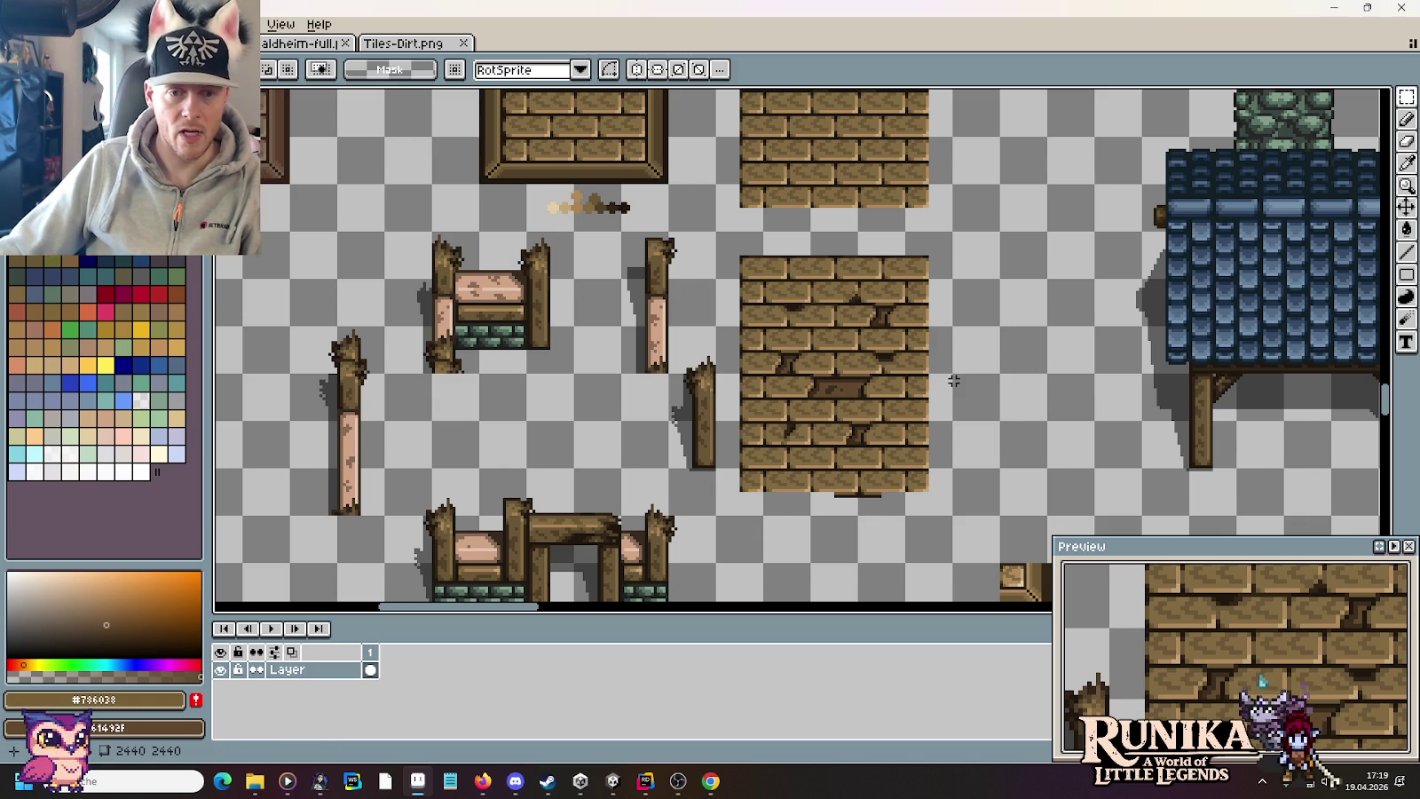
scroll(933, 383, down, 1)
drag(934, 383, 1025, 313)
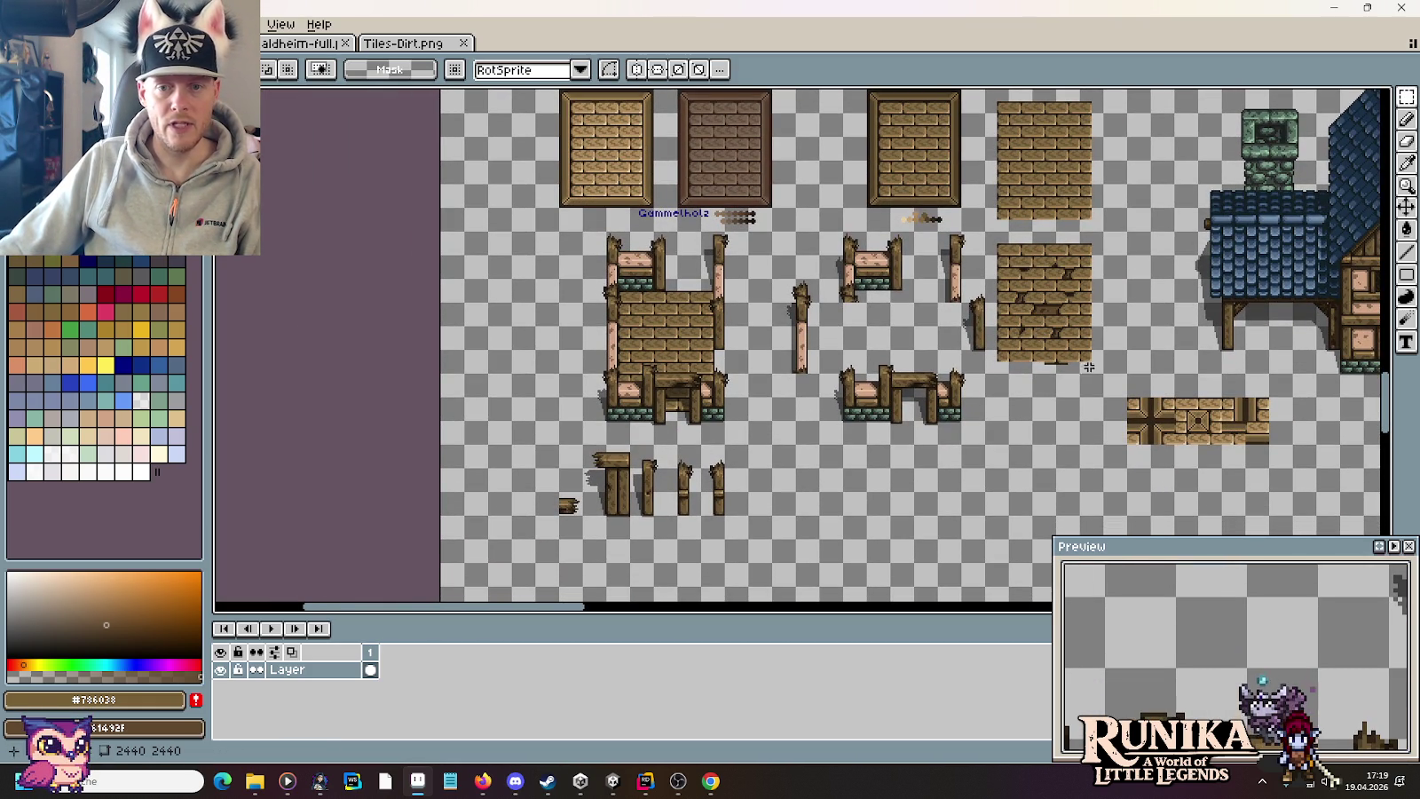
Step: Trial-shift the cracked wall tile and tall post, then undo the last two moves
drag(1087, 359, 1010, 249)
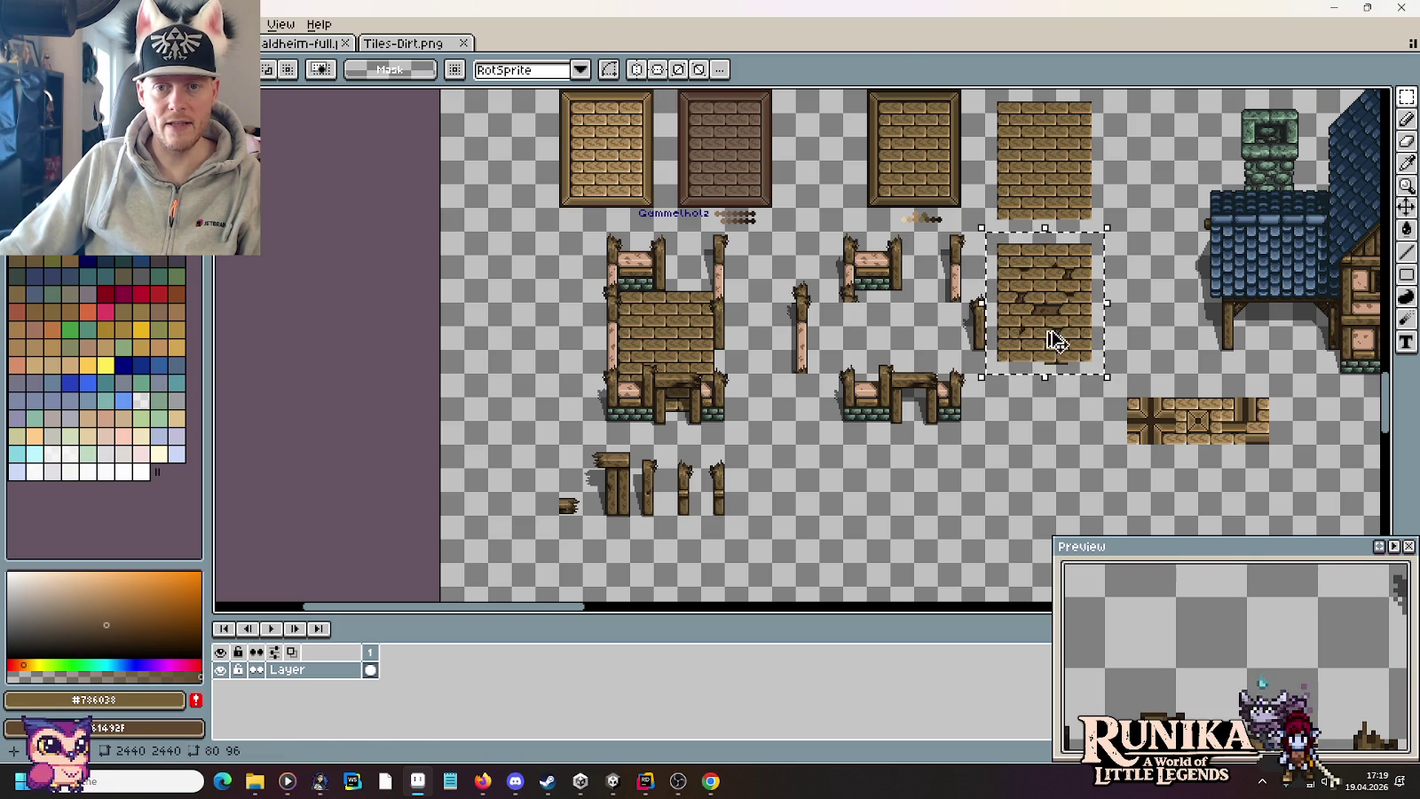
drag(1049, 333, 544, 369)
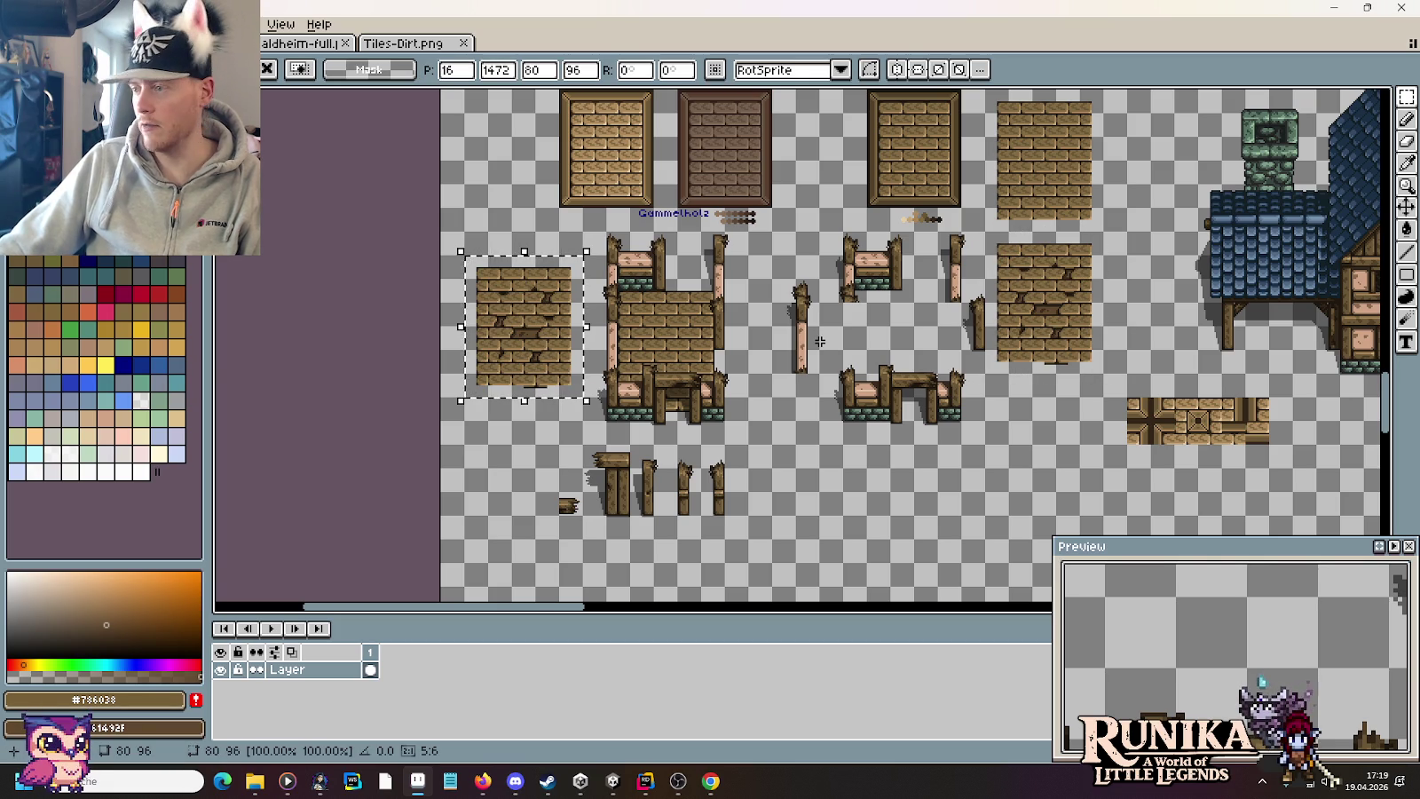
mouse_move(816, 228)
mouse_down()
mouse_move(917, 307)
mouse_move(510, 269)
mouse_up()
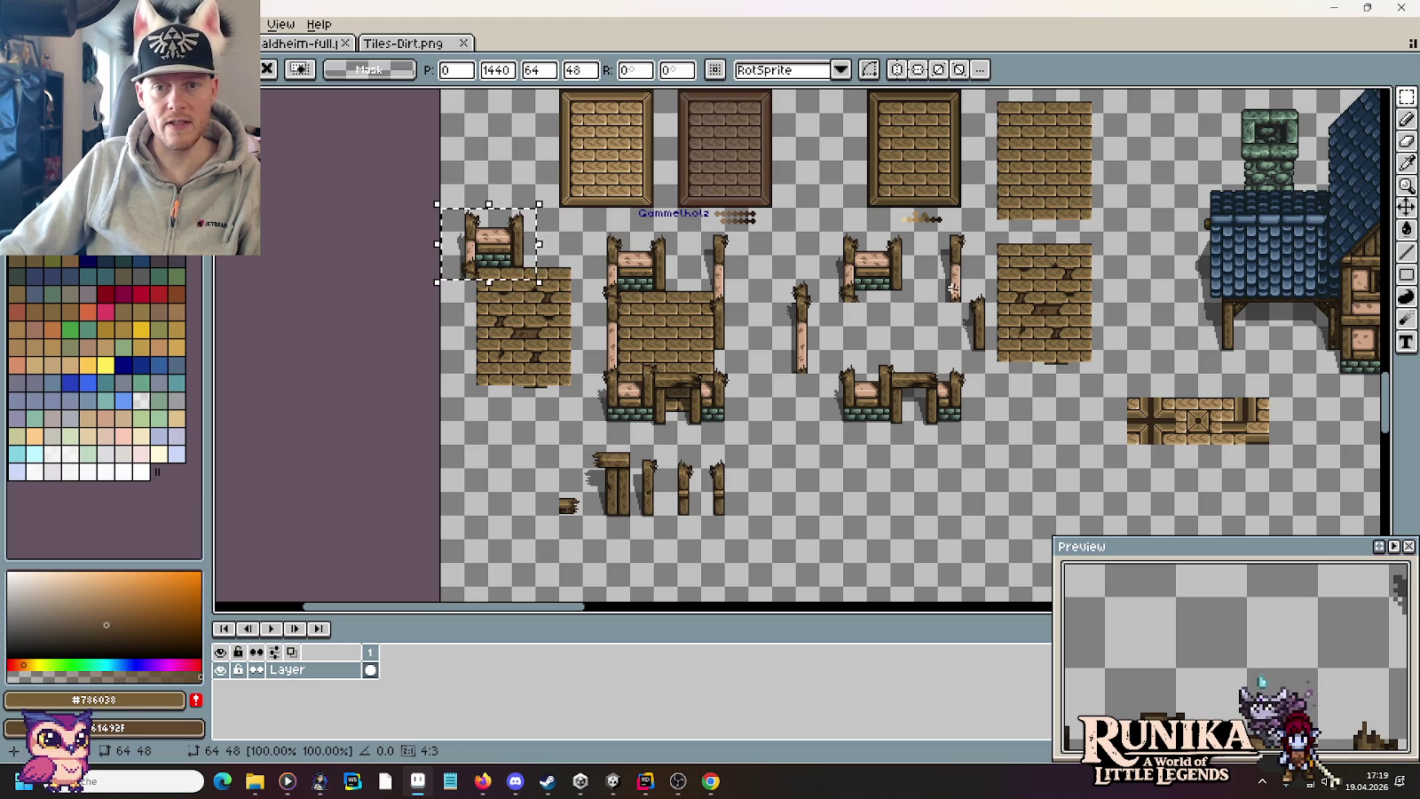
scroll(976, 293, up, 1)
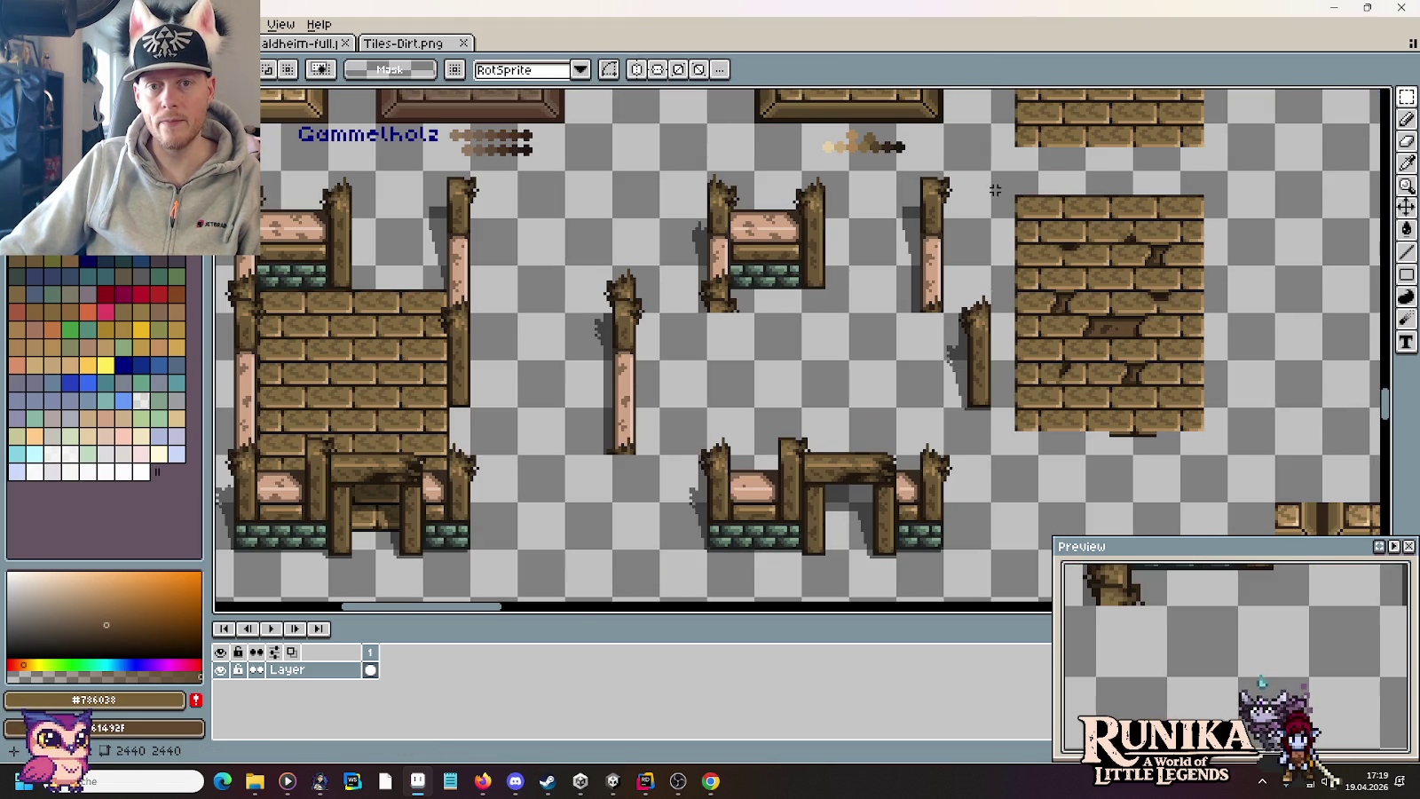
drag(994, 173, 1178, 428)
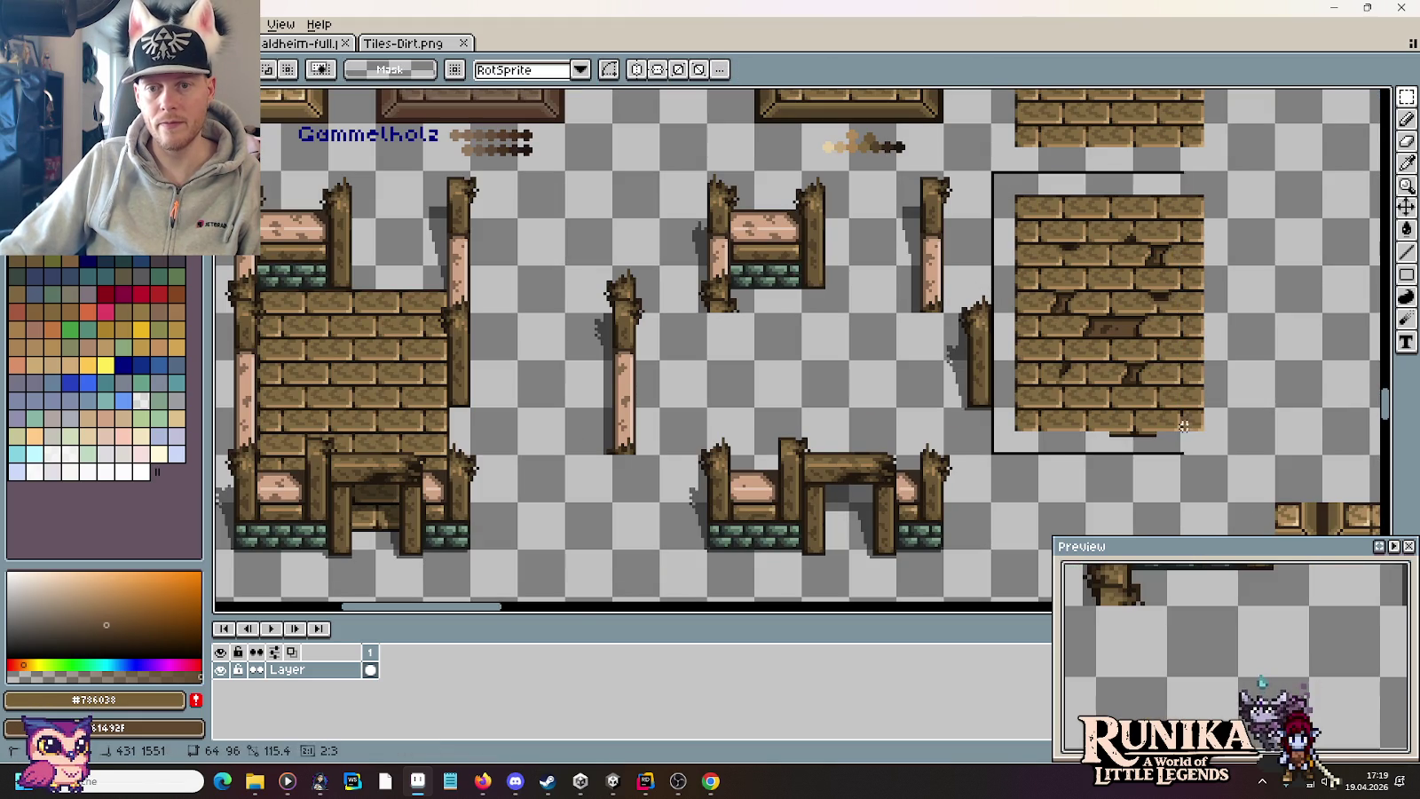
click(956, 402)
drag(945, 266, 992, 455)
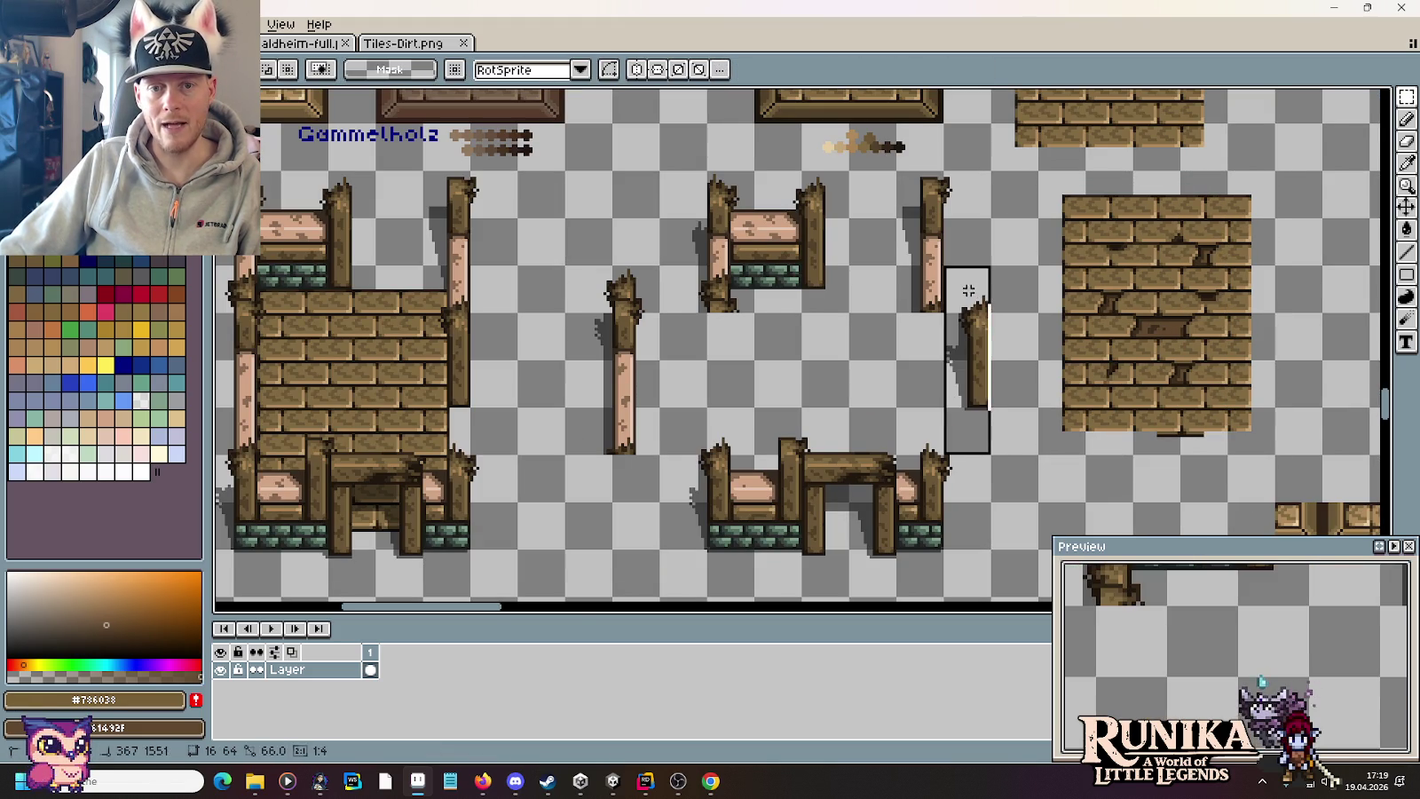
mouse_move(1004, 332)
mouse_down()
mouse_move(1051, 333)
mouse_move(848, 169)
mouse_up()
click(890, 316)
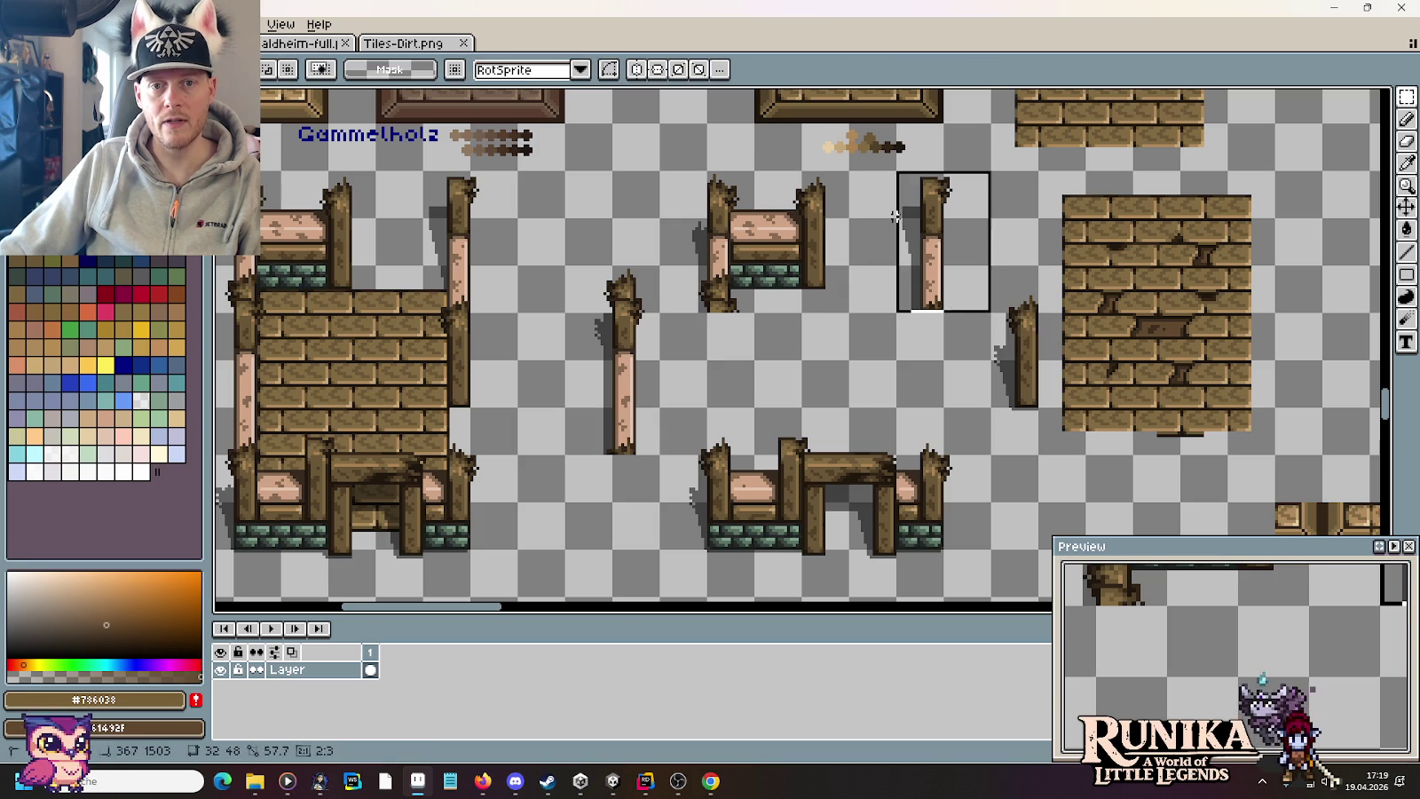
key(ctrl+z)
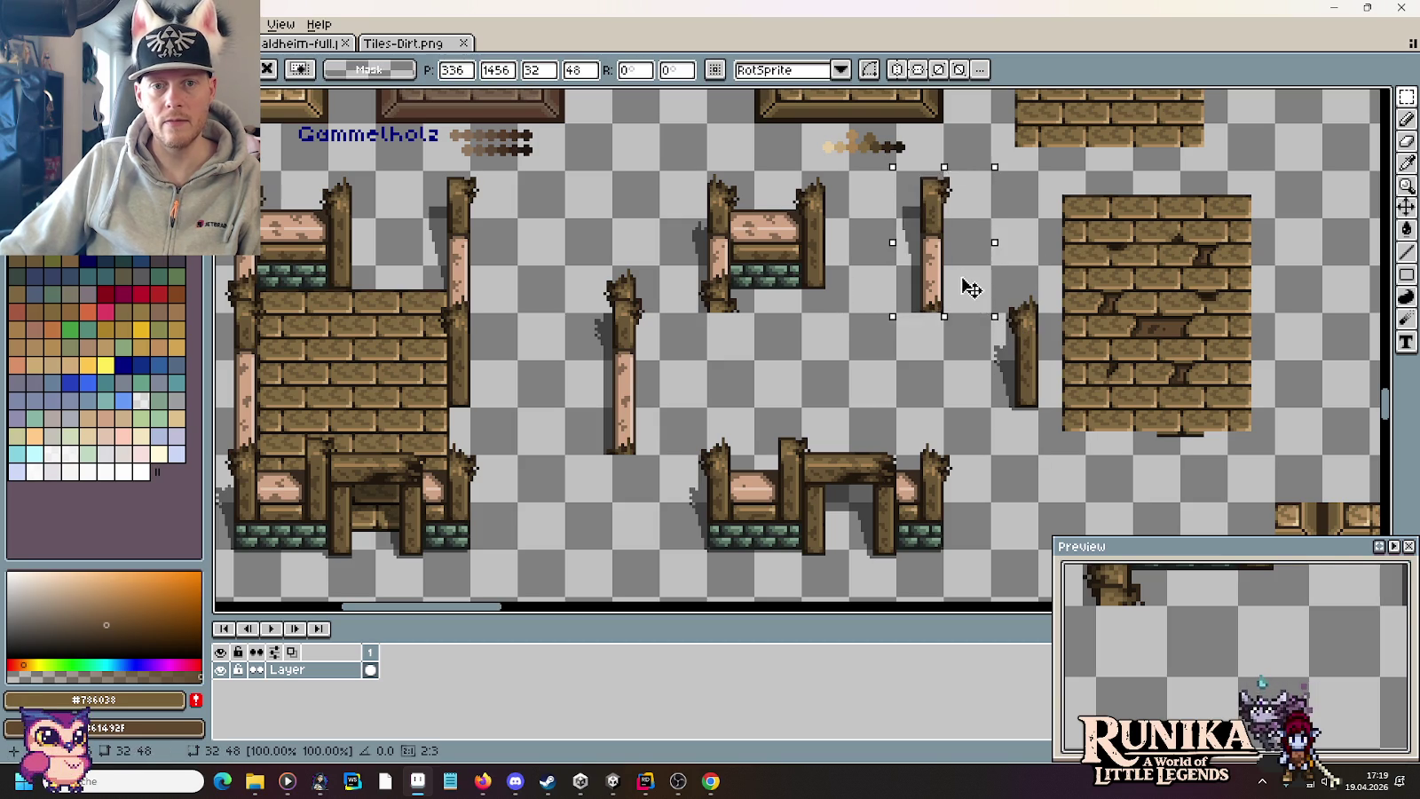
key(ctrl+z)
Step: Move the short right post left beside the other posts
drag(1021, 288, 1028, 373)
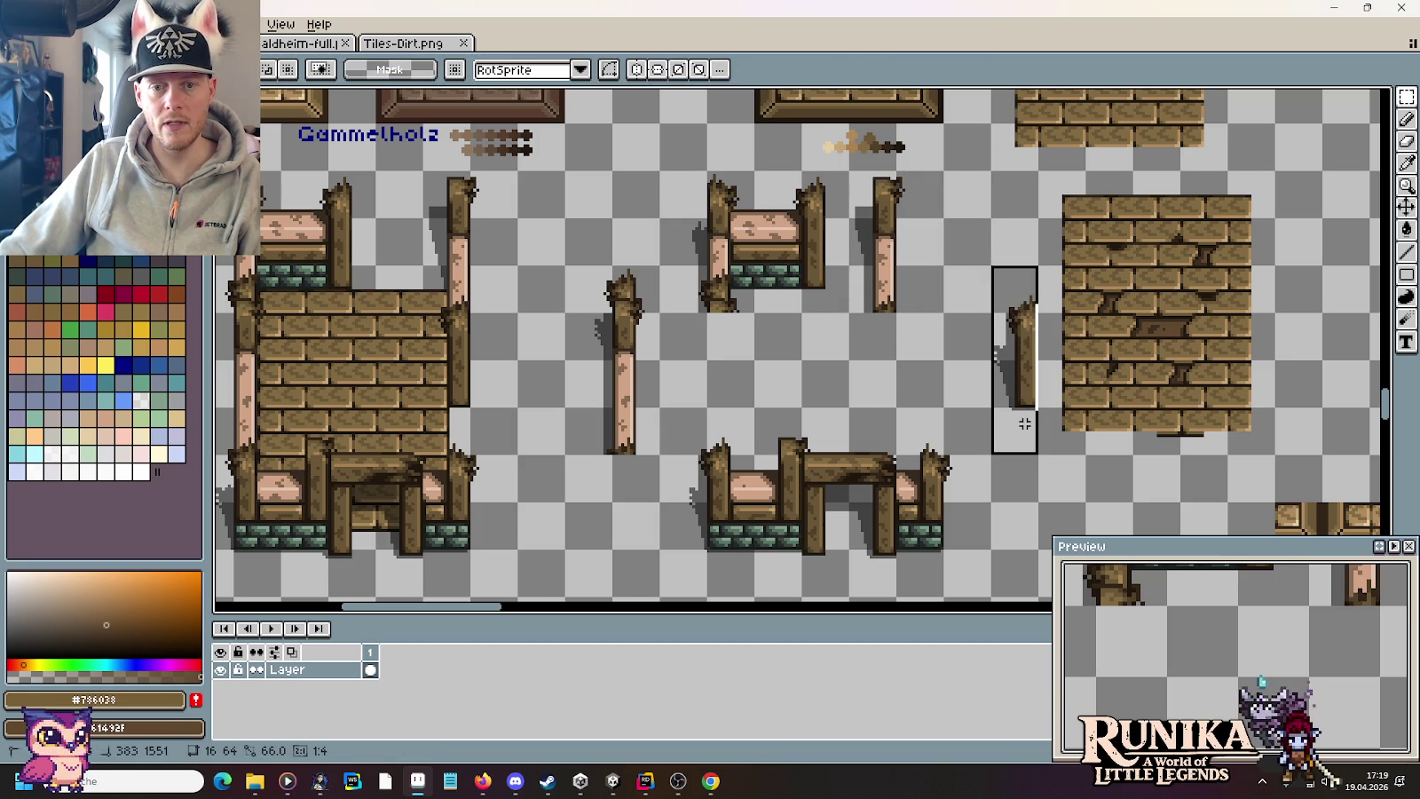
drag(1029, 431, 976, 422)
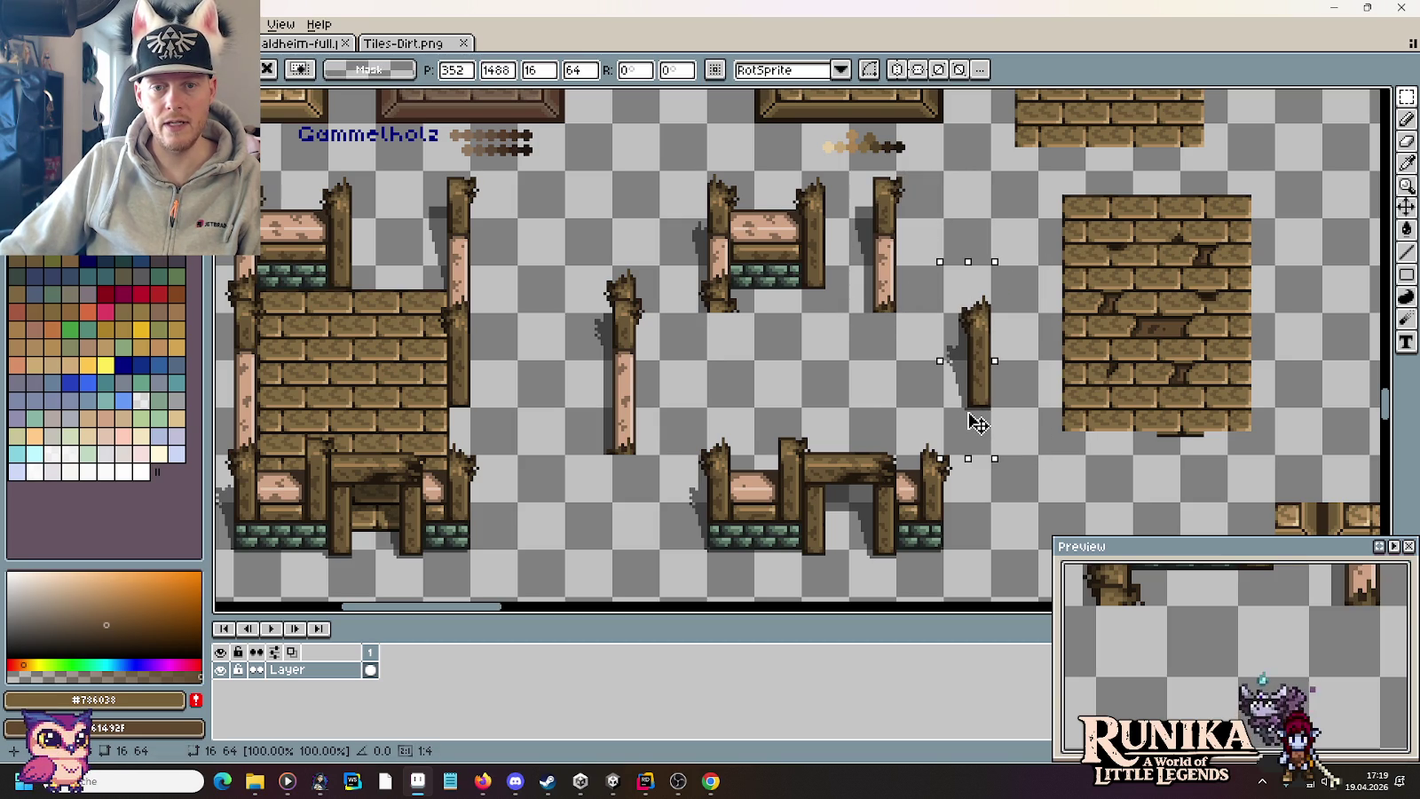
mouse_move(1004, 423)
mouse_down()
mouse_move(995, 317)
mouse_move(998, 413)
mouse_up()
click(956, 455)
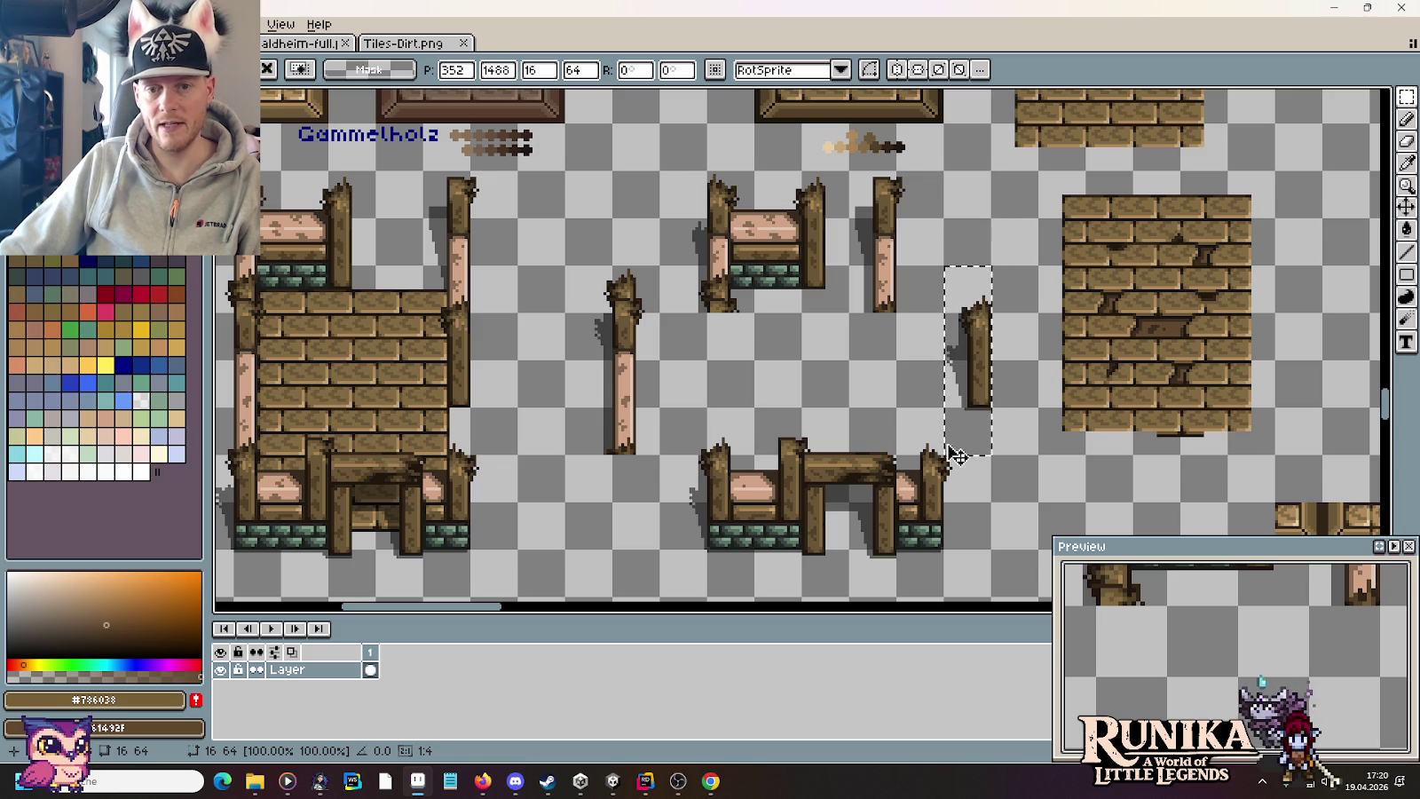
Step: Trial-shift the cracked brick wall left, then undo the wall and post moves
drag(940, 309, 852, 189)
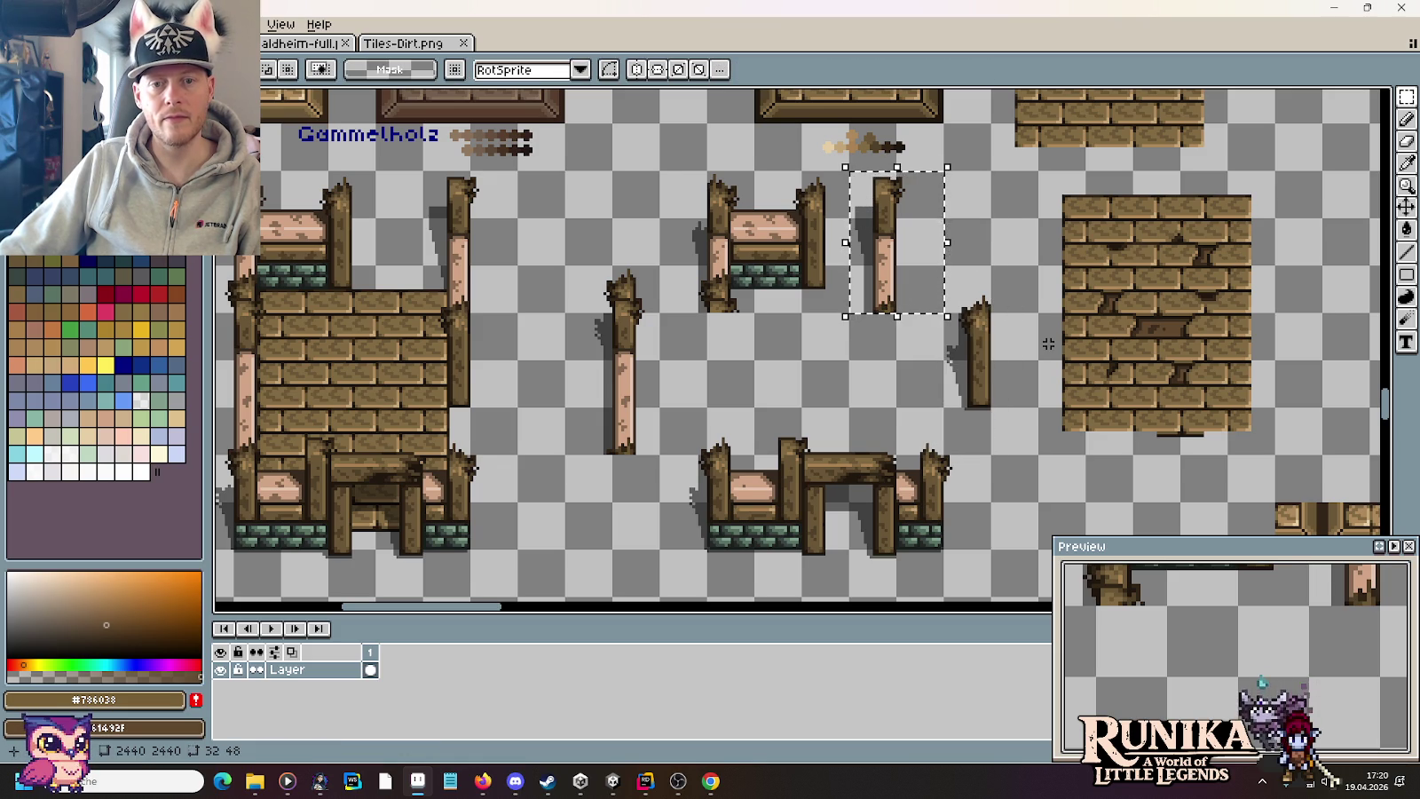
mouse_move(1038, 457)
mouse_down()
mouse_move(1136, 310)
mouse_move(1278, 166)
mouse_up()
drag(1243, 247, 1196, 247)
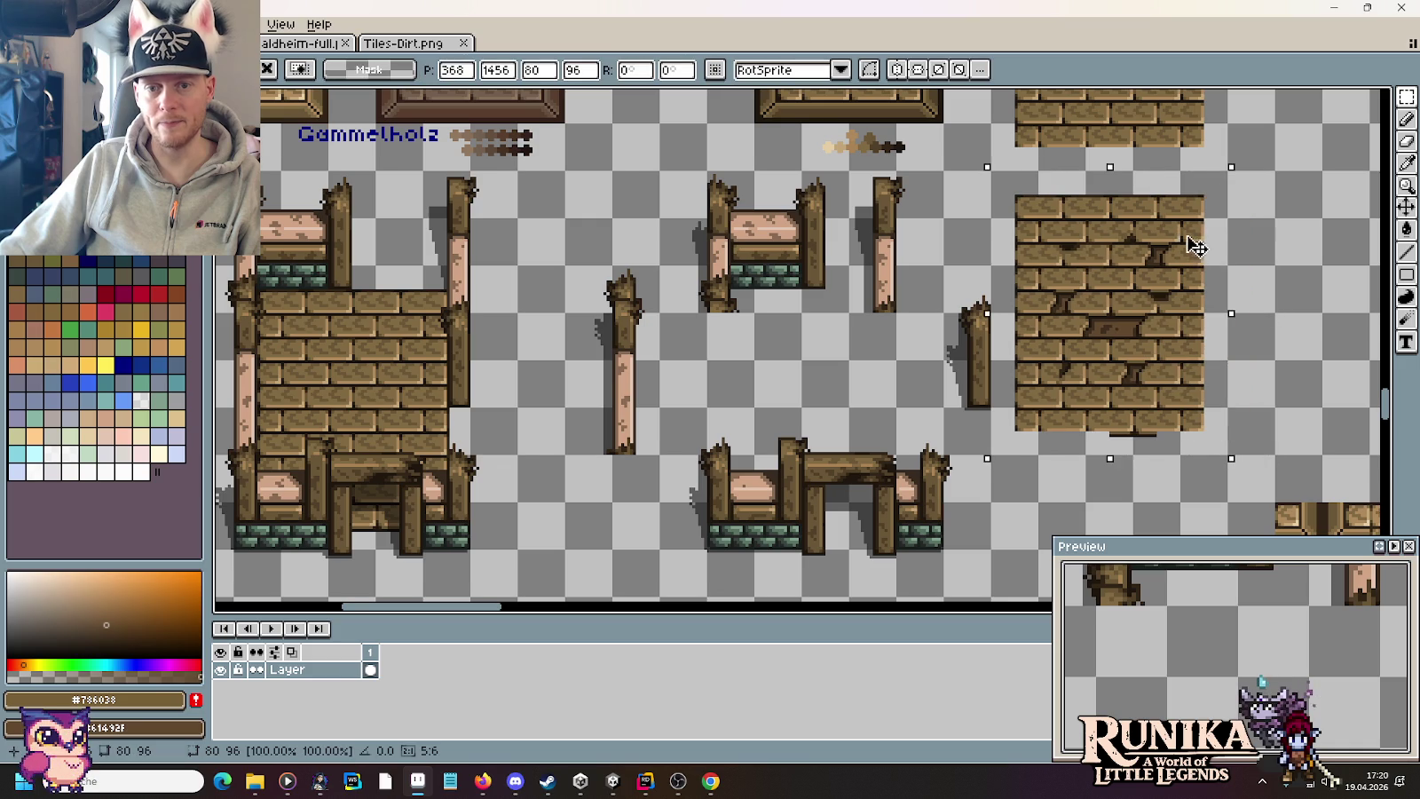
drag(967, 424, 972, 284)
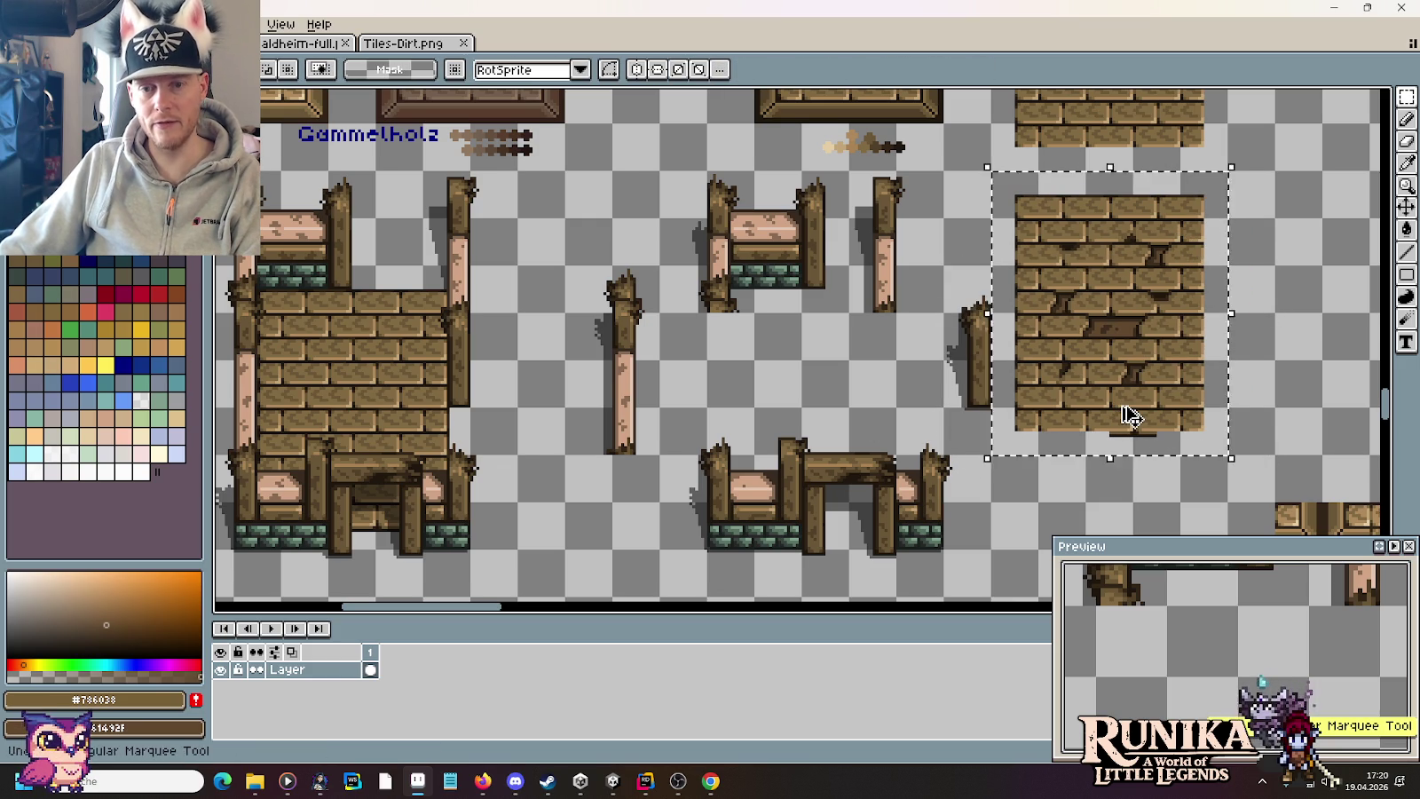
key(ctrl+z)
key(ctrl+z)
key(ctrl+z)
key(ctrl+z)
drag(1040, 457, 988, 263)
scroll(976, 429, down, 2)
scroll(976, 429, up, 2)
drag(855, 367, 1077, 319)
Step: Copy a short broken post and place it along the cracked wall's right edge
scroll(1077, 319, down, 2)
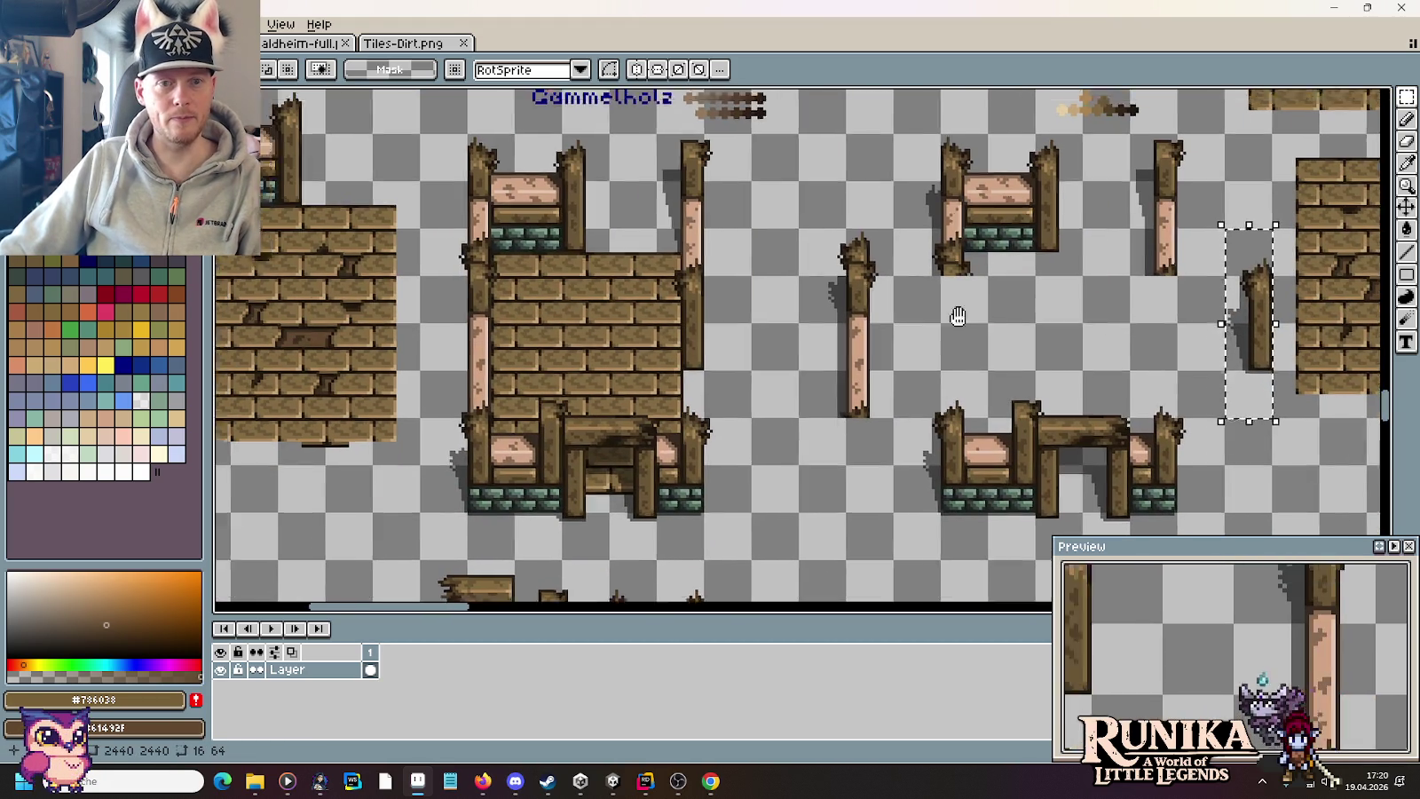
scroll(954, 310, up, 2)
drag(1329, 339, 1233, 223)
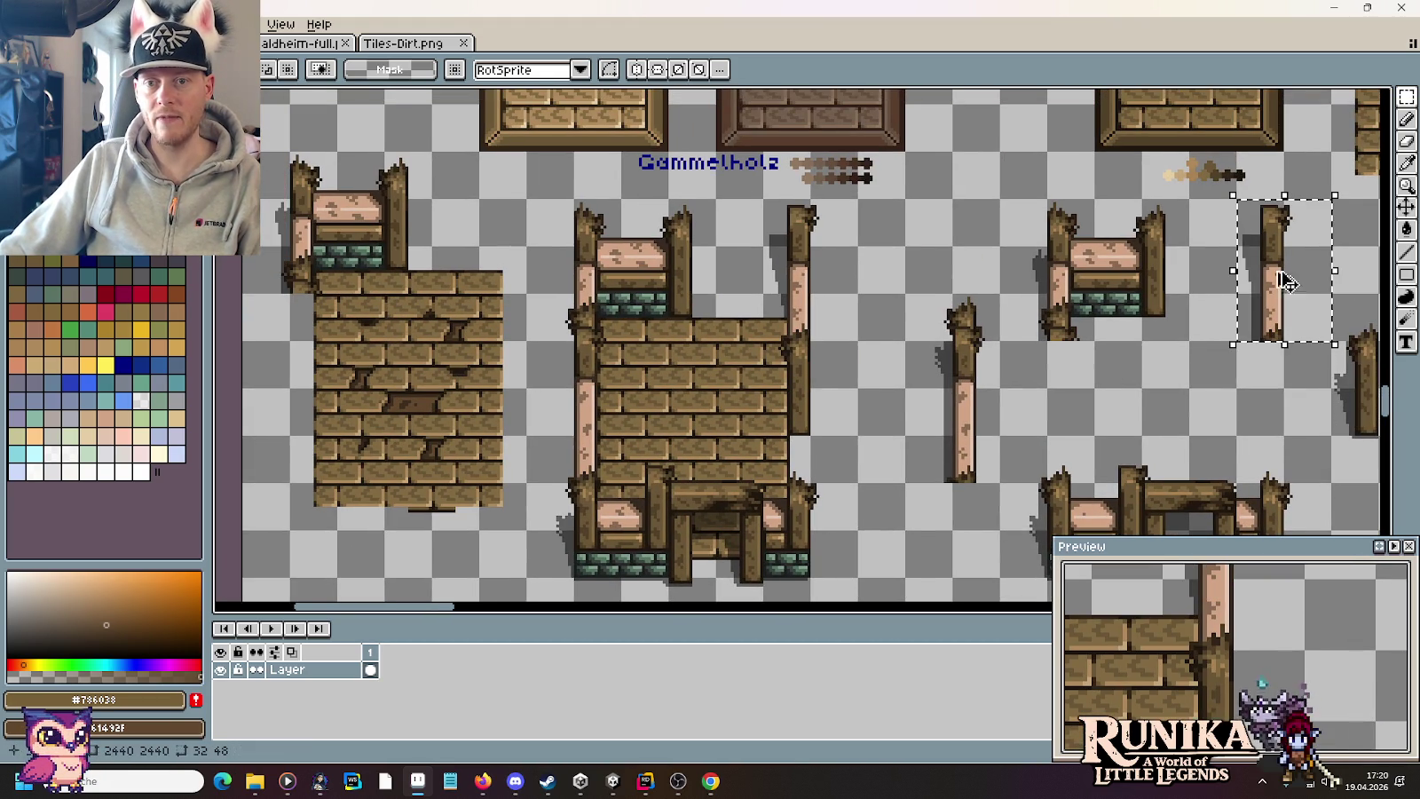
key(ctrl+c)
key(ctrl+v)
drag(633, 260, 537, 260)
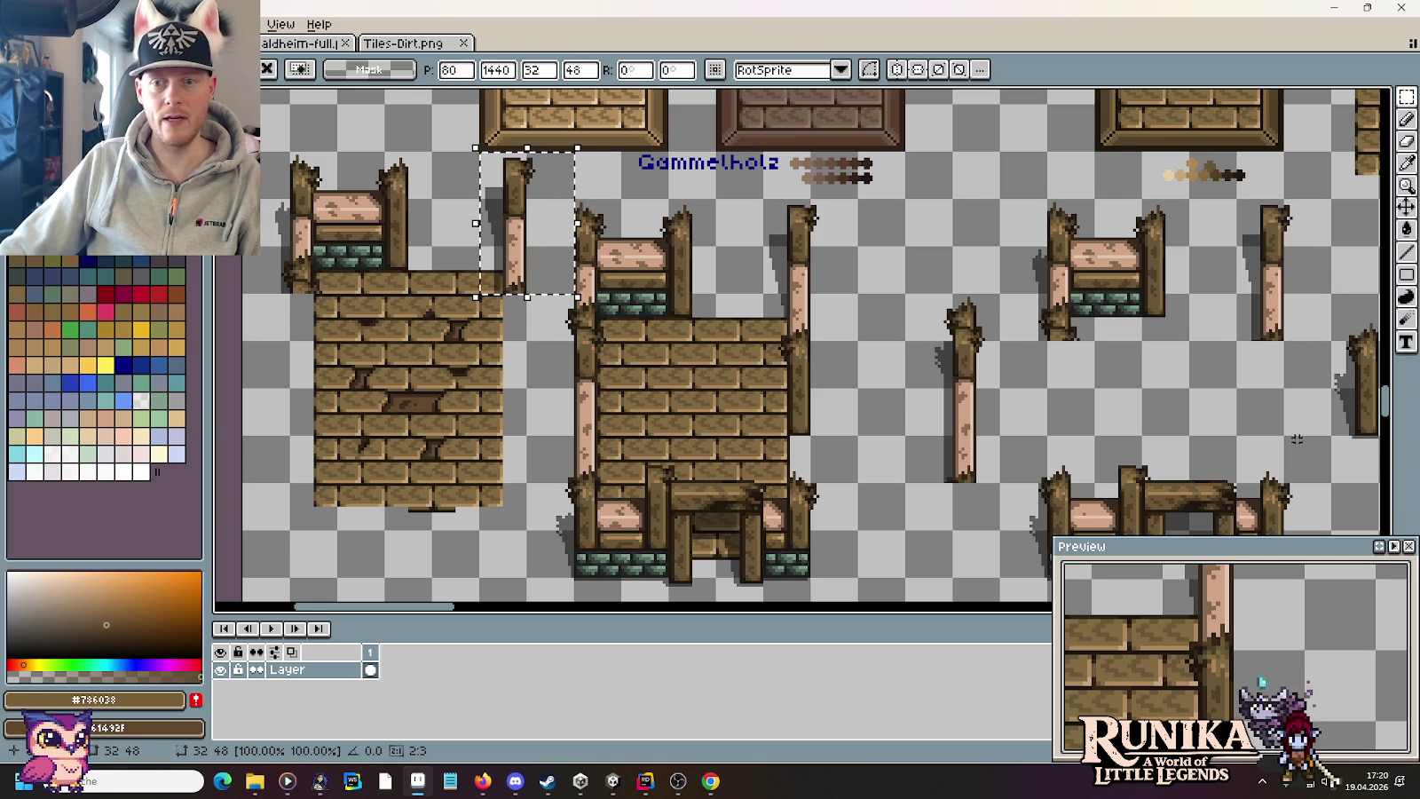
key(Return)
drag(513, 217, 512, 311)
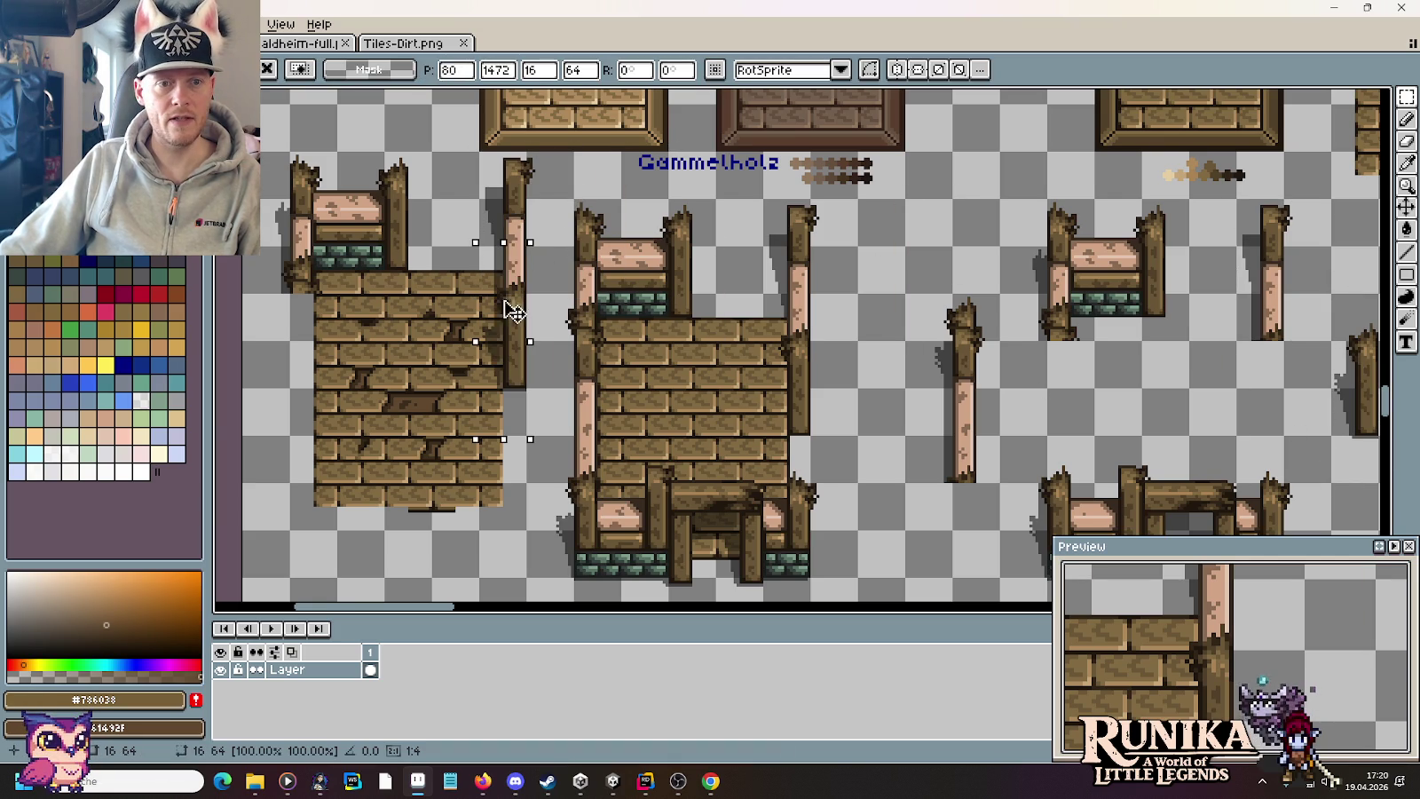
Step: Copy another broken post and commit it at the cracked wall's left edge
scroll(794, 451, left, 2)
scroll(896, 420, down, 1)
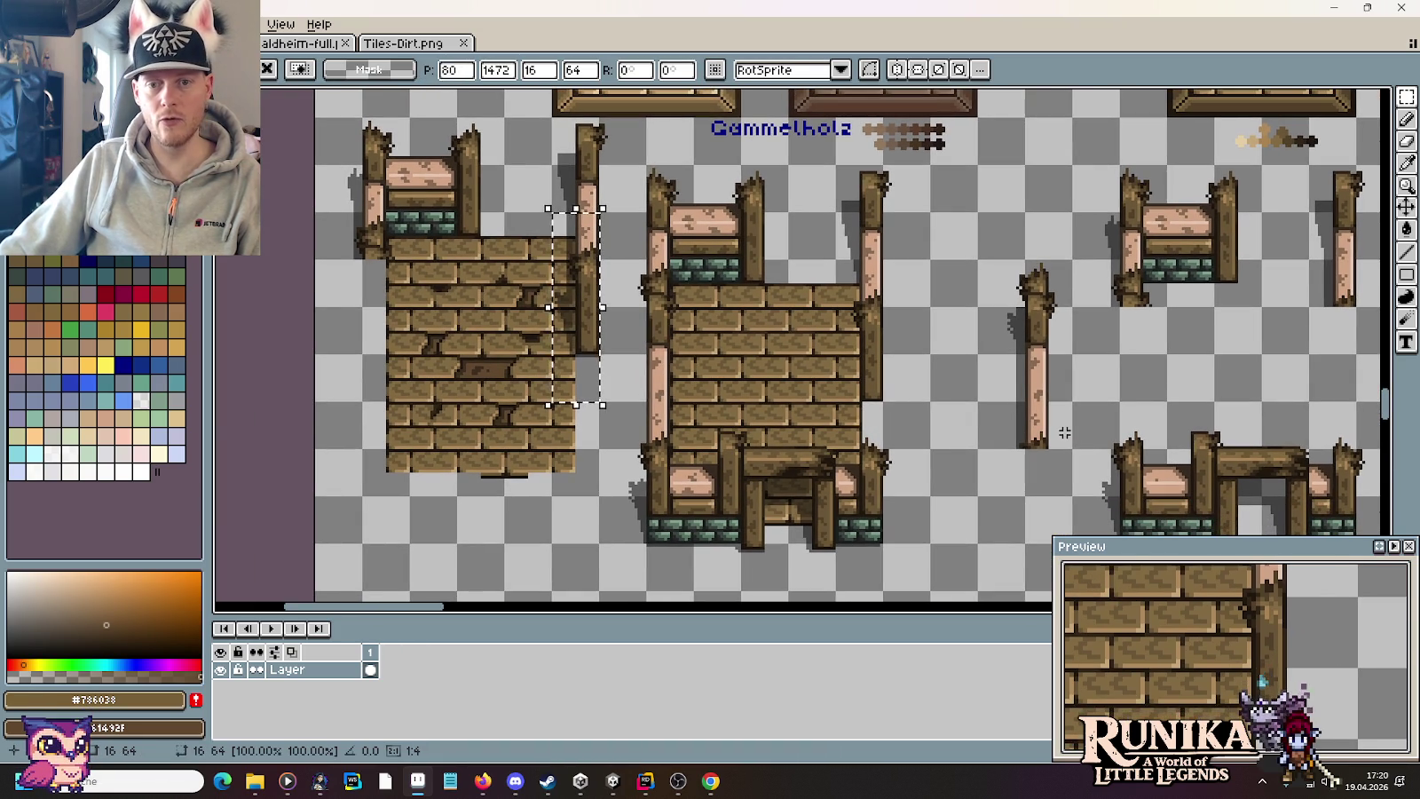
drag(1065, 448, 976, 257)
key(ctrl+c)
key(ctrl+v)
drag(1034, 319, 383, 324)
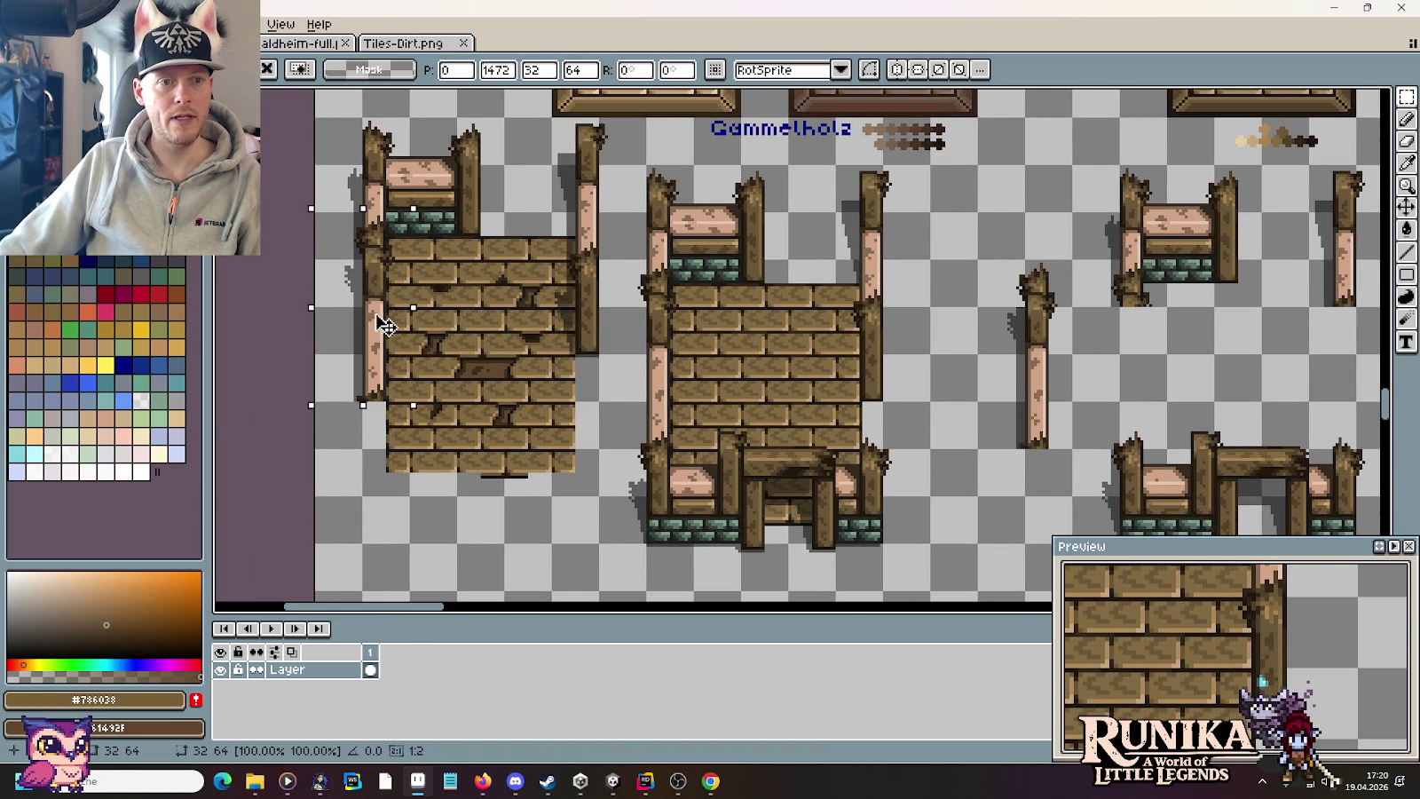
scroll(923, 364, down, 3)
scroll(976, 337, right, 2)
key(Return)
Step: Copy the post-and-stone base piece and drop it beneath the cracked wall
drag(1003, 309, 1240, 438)
key(ctrl+c)
key(ctrl+v)
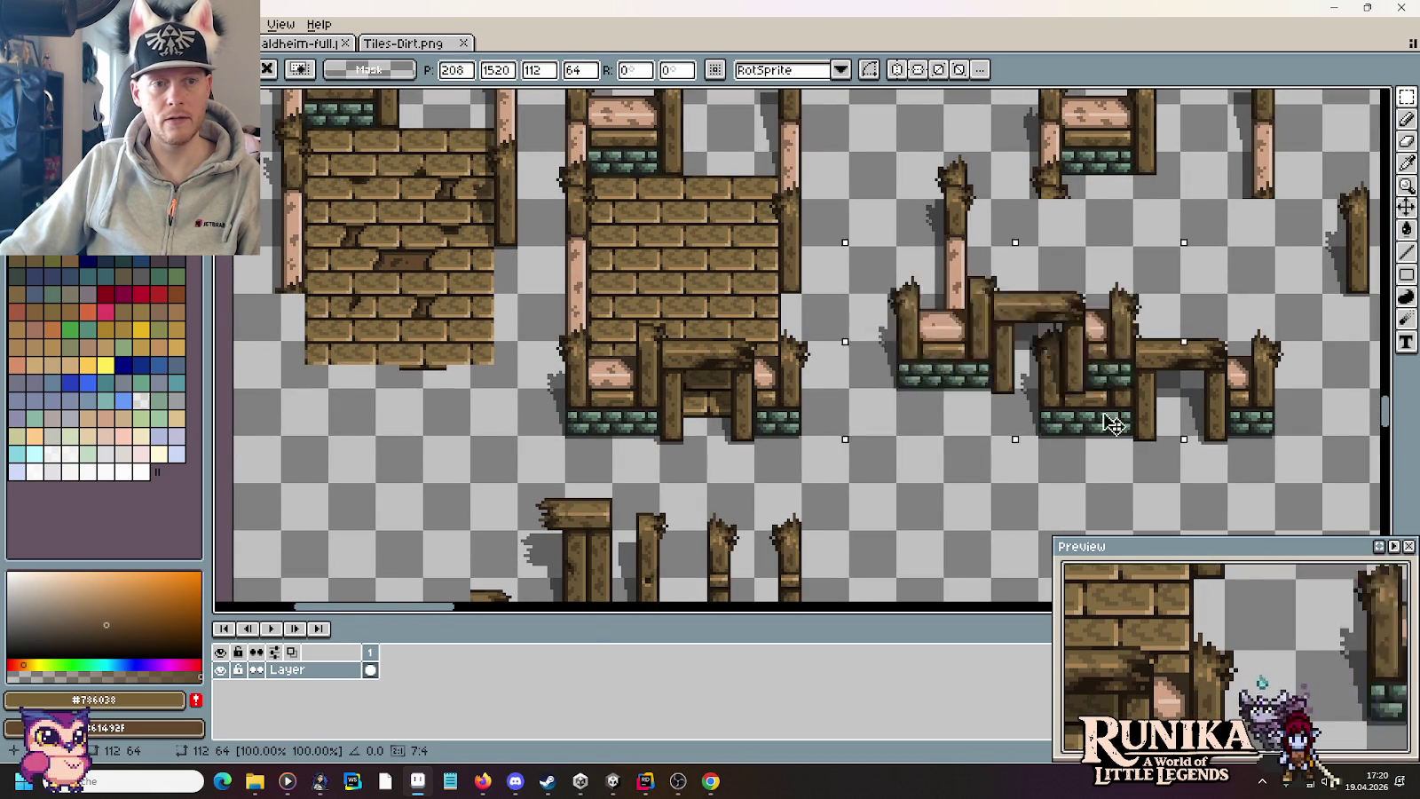
drag(1140, 399, 528, 401)
click(577, 353)
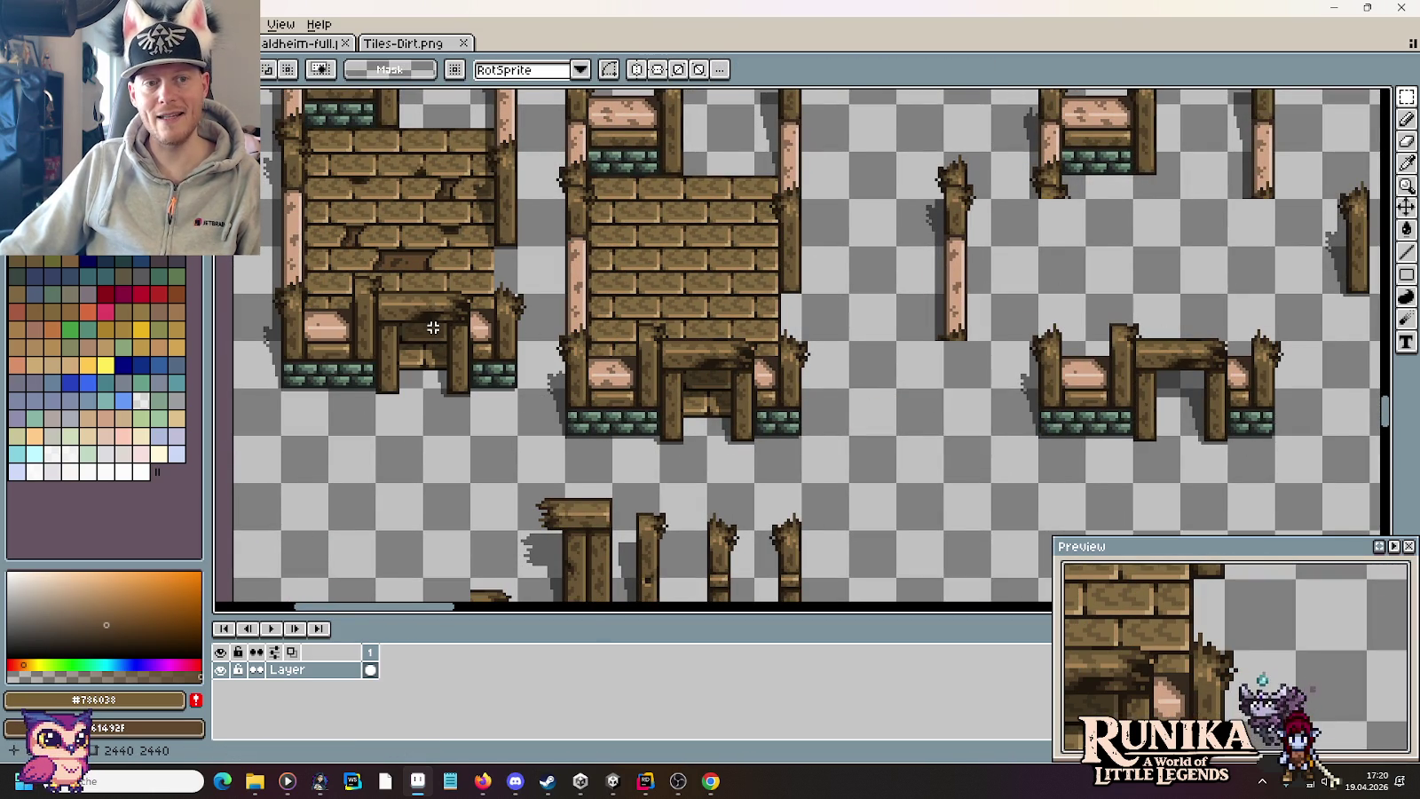
drag(412, 297, 469, 388)
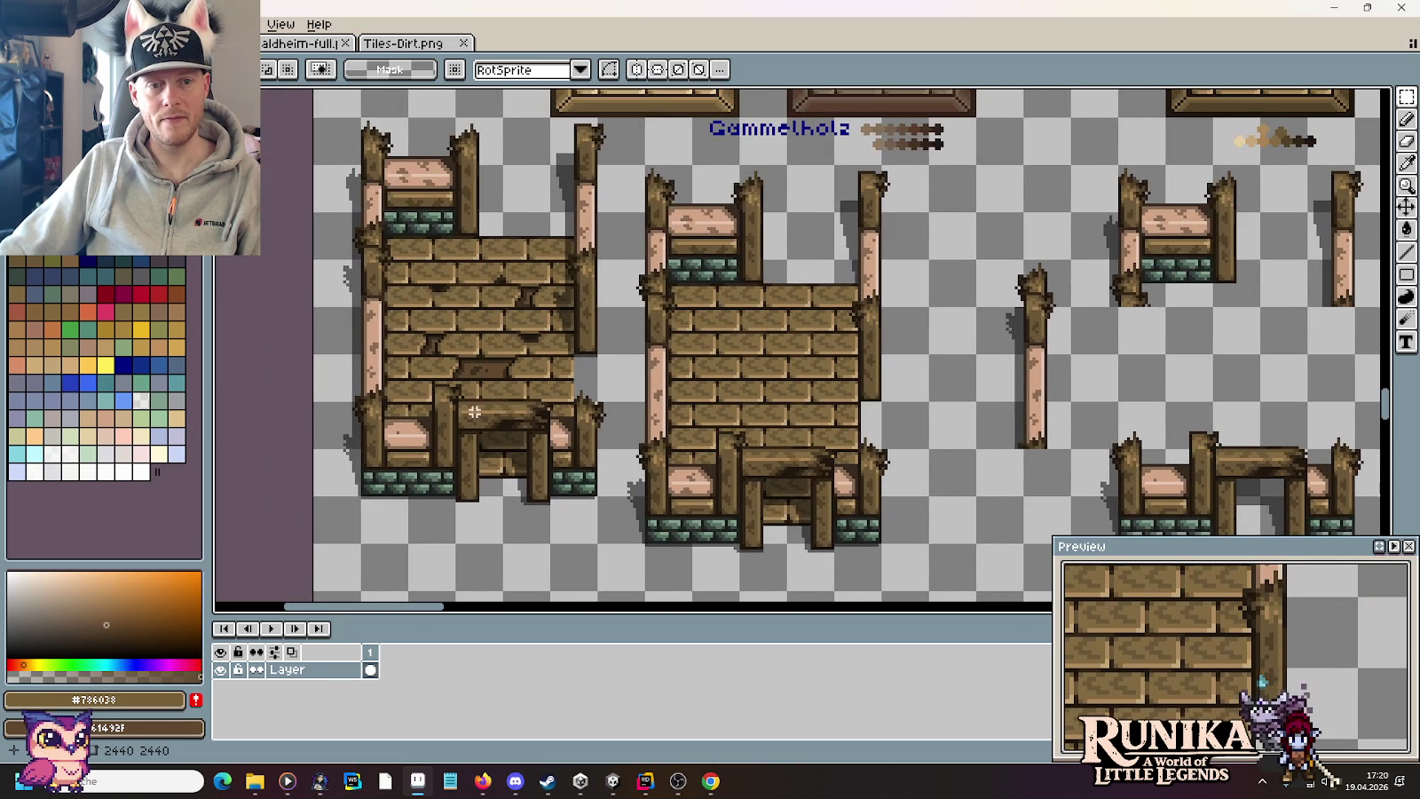
Step: Duplicate a 10×10 cracked brick onto a new spot on the framed wall and commit it
scroll(474, 412, right, 1)
scroll(1157, 290, right, 4)
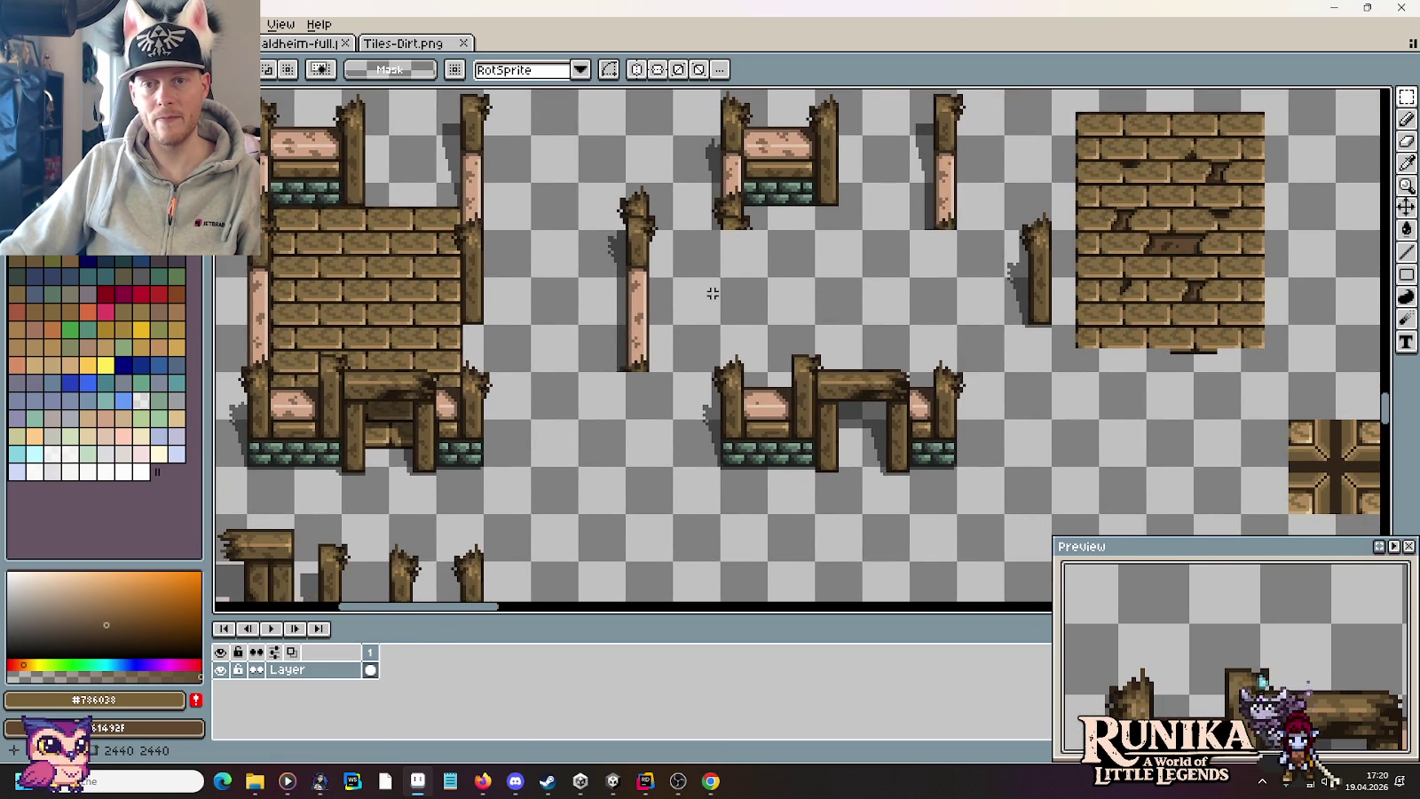
scroll(712, 293, left, 3)
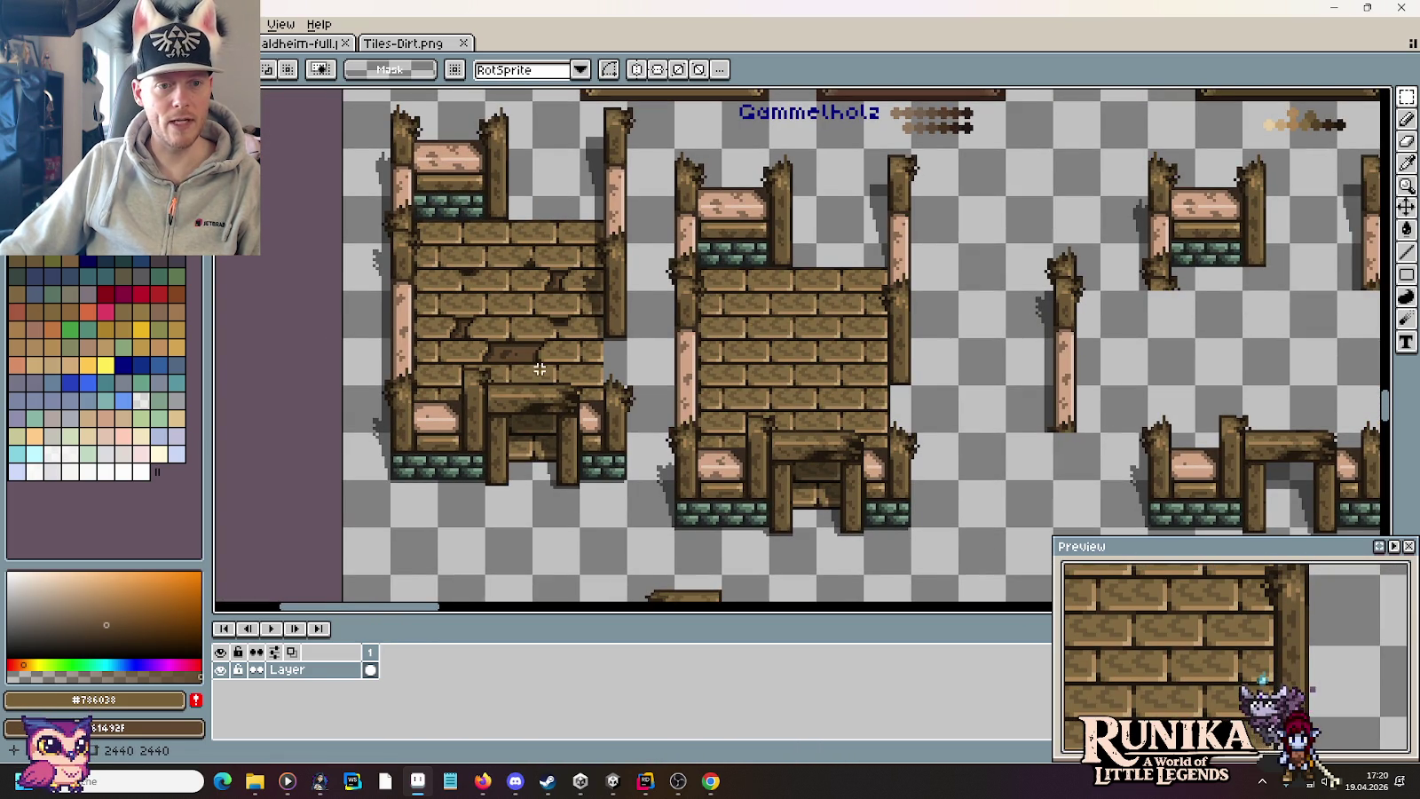
scroll(1092, 340, right, 5)
scroll(1063, 197, right, 3)
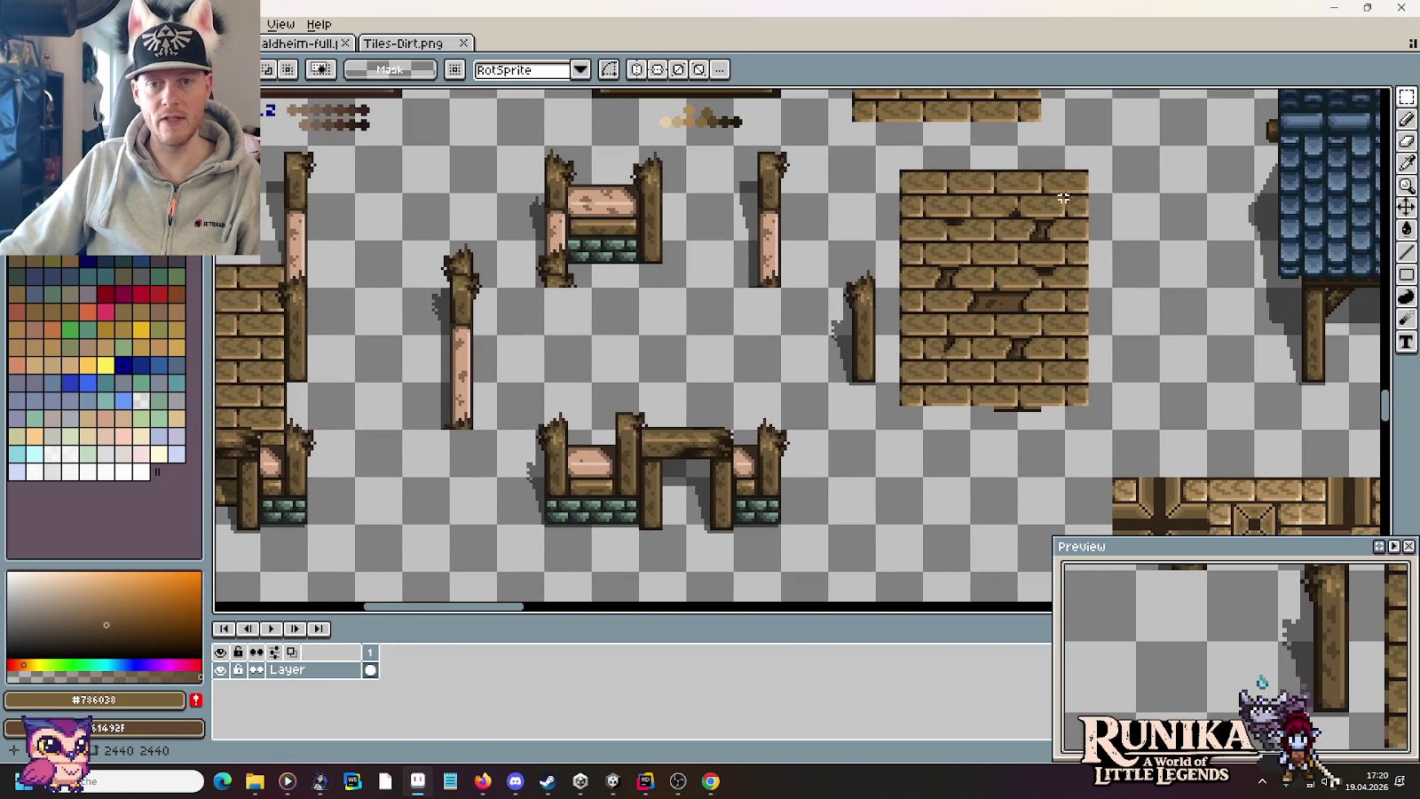
scroll(1019, 262, up, 1)
scroll(1030, 383, up, 1)
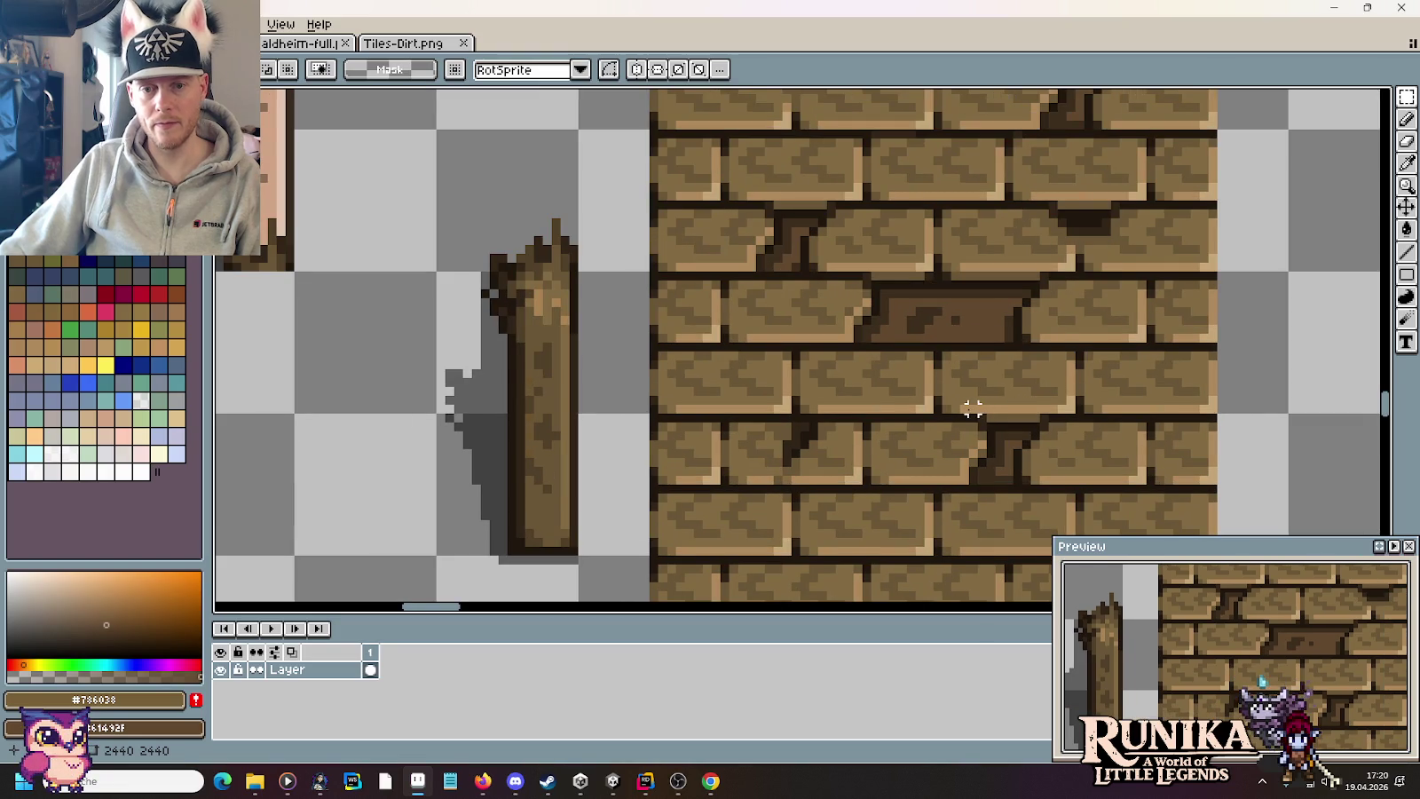
mouse_move(964, 408)
mouse_down()
mouse_move(1030, 484)
mouse_move(895, 328)
mouse_up()
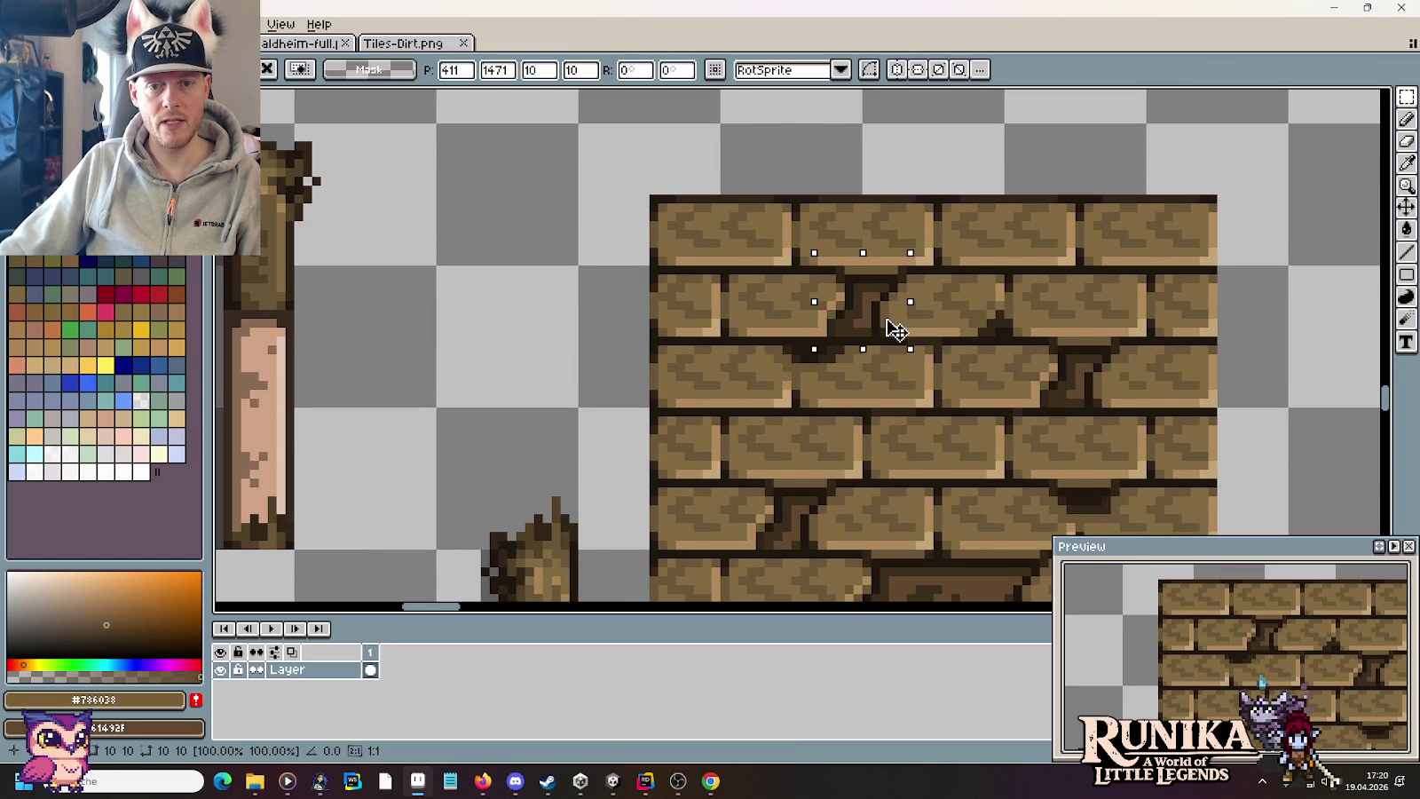
mouse_move(894, 329)
mouse_down()
mouse_move(1032, 377)
mouse_move(604, 422)
mouse_move(630, 417)
mouse_up()
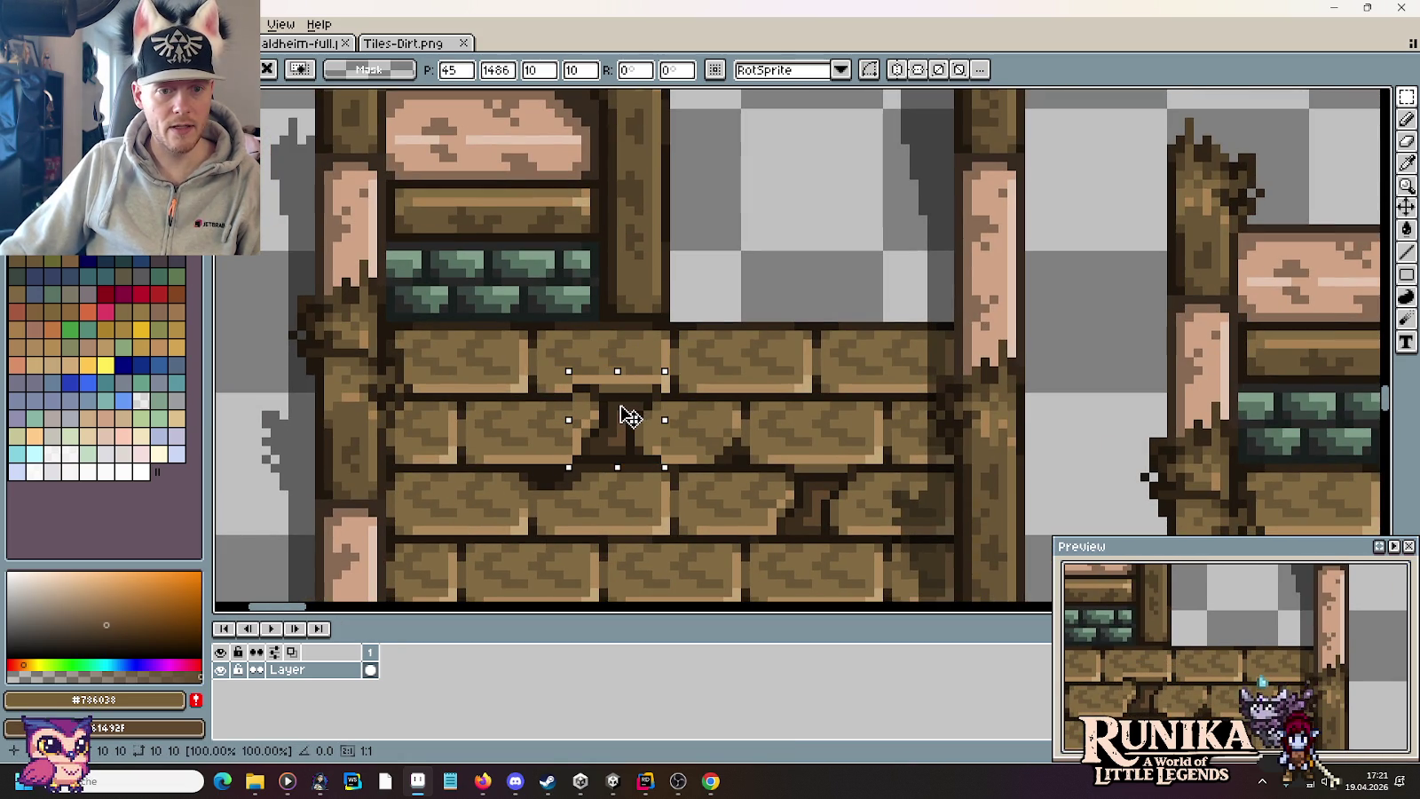
drag(633, 416, 612, 427)
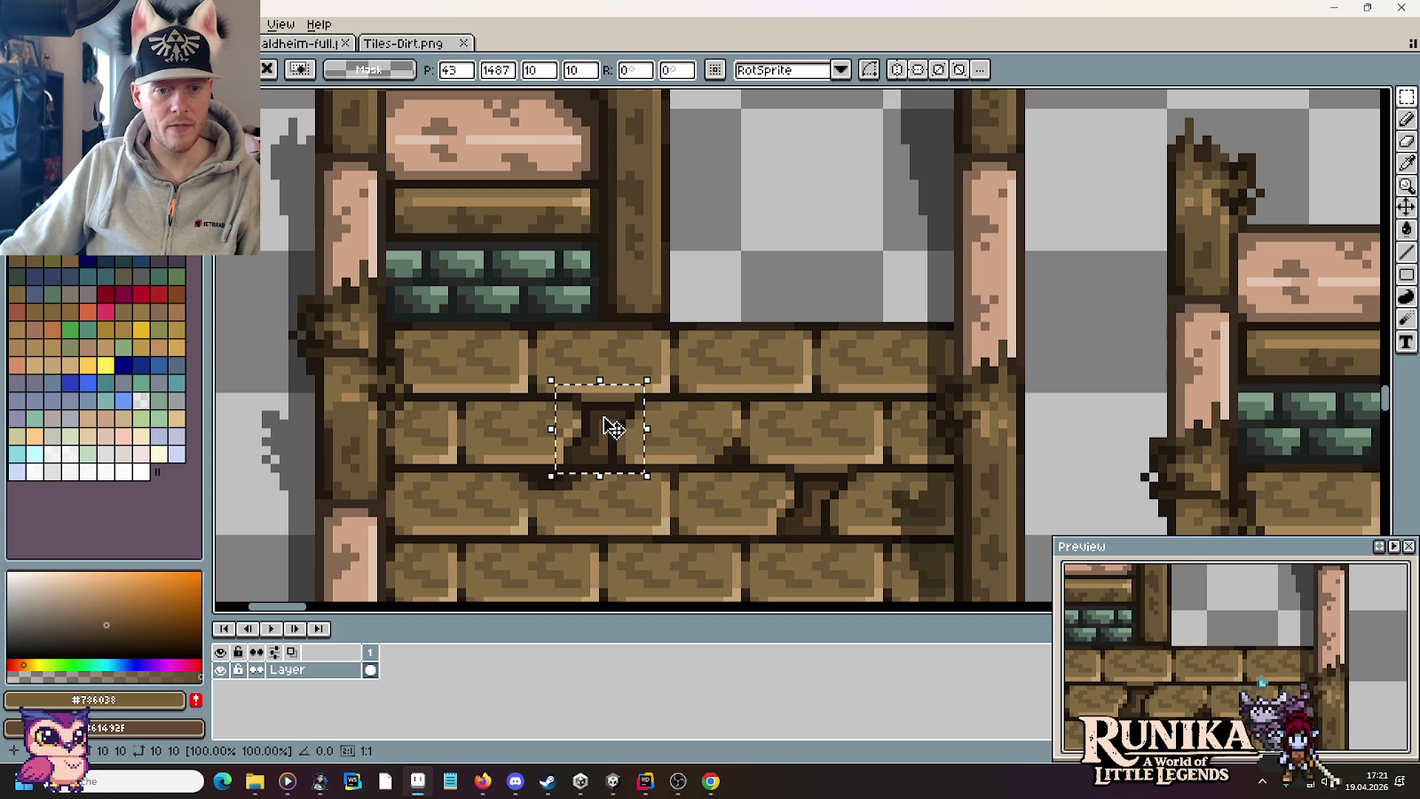
key(Return)
scroll(587, 443, right, 3)
scroll(951, 342, right, 3)
scroll(735, 292, right, 3)
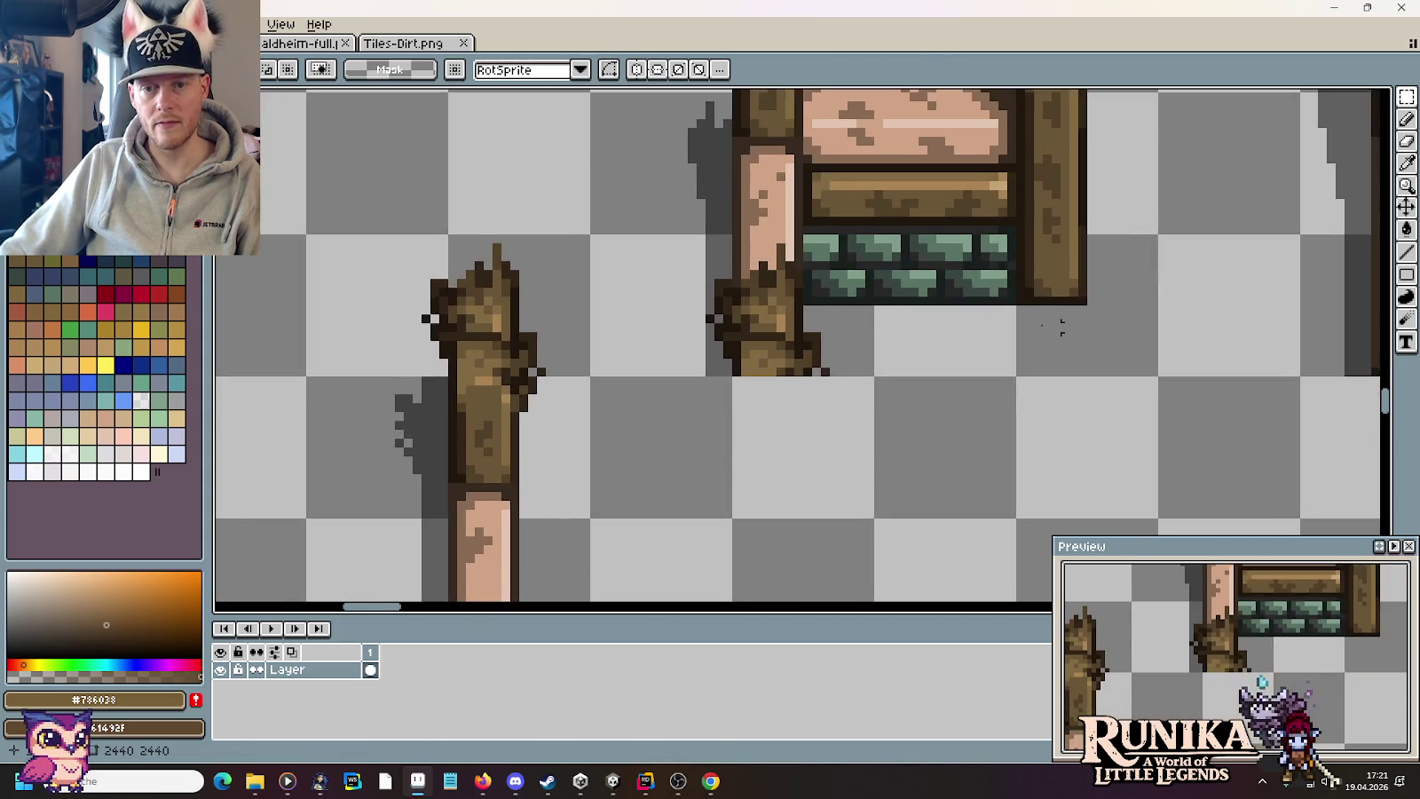
scroll(1062, 328, right, 3)
scroll(985, 307, up, 2)
scroll(1143, 250, up, 1)
scroll(1222, 206, down, 1)
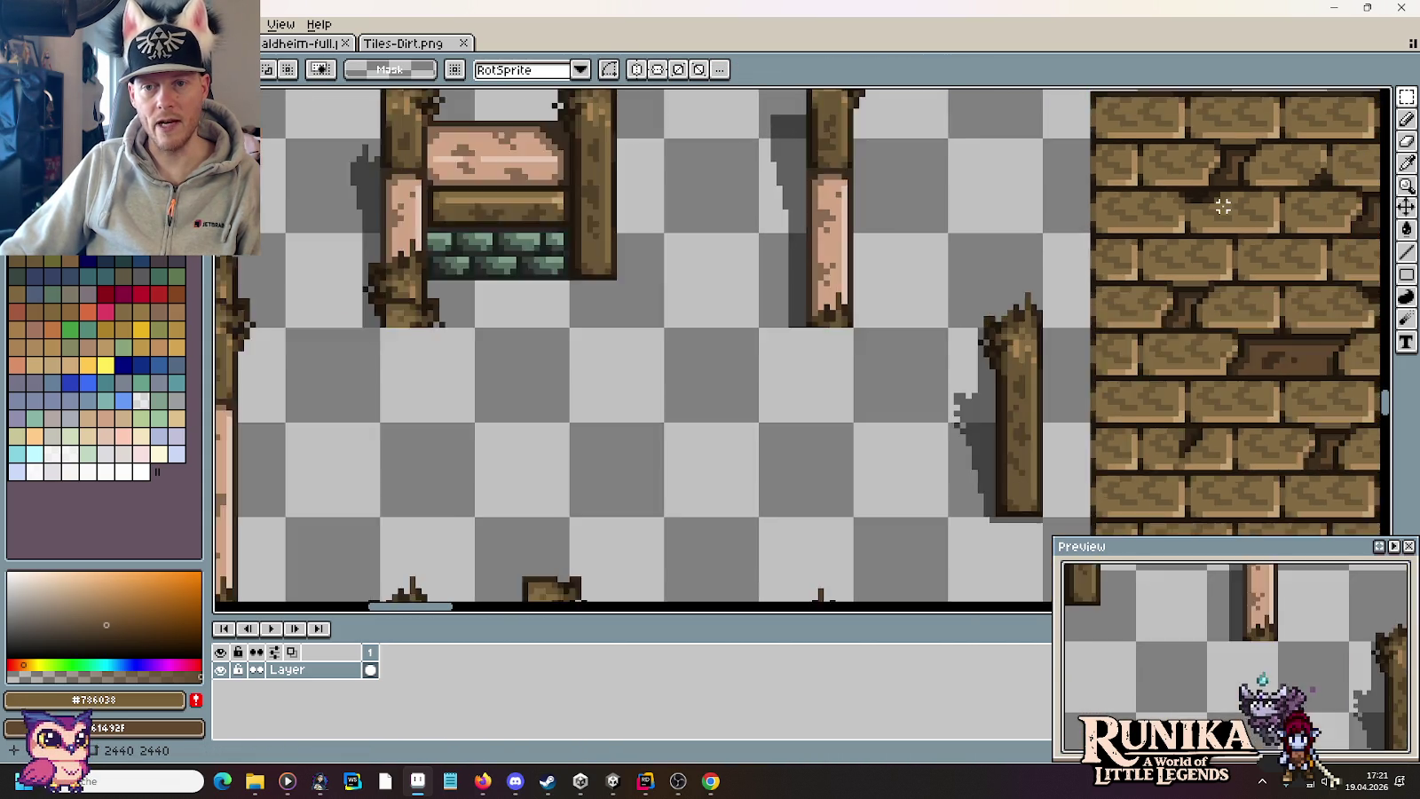
scroll(1223, 206, down, 1)
scroll(1206, 257, down, 1)
scroll(894, 323, left, 3)
scroll(894, 323, down, 1)
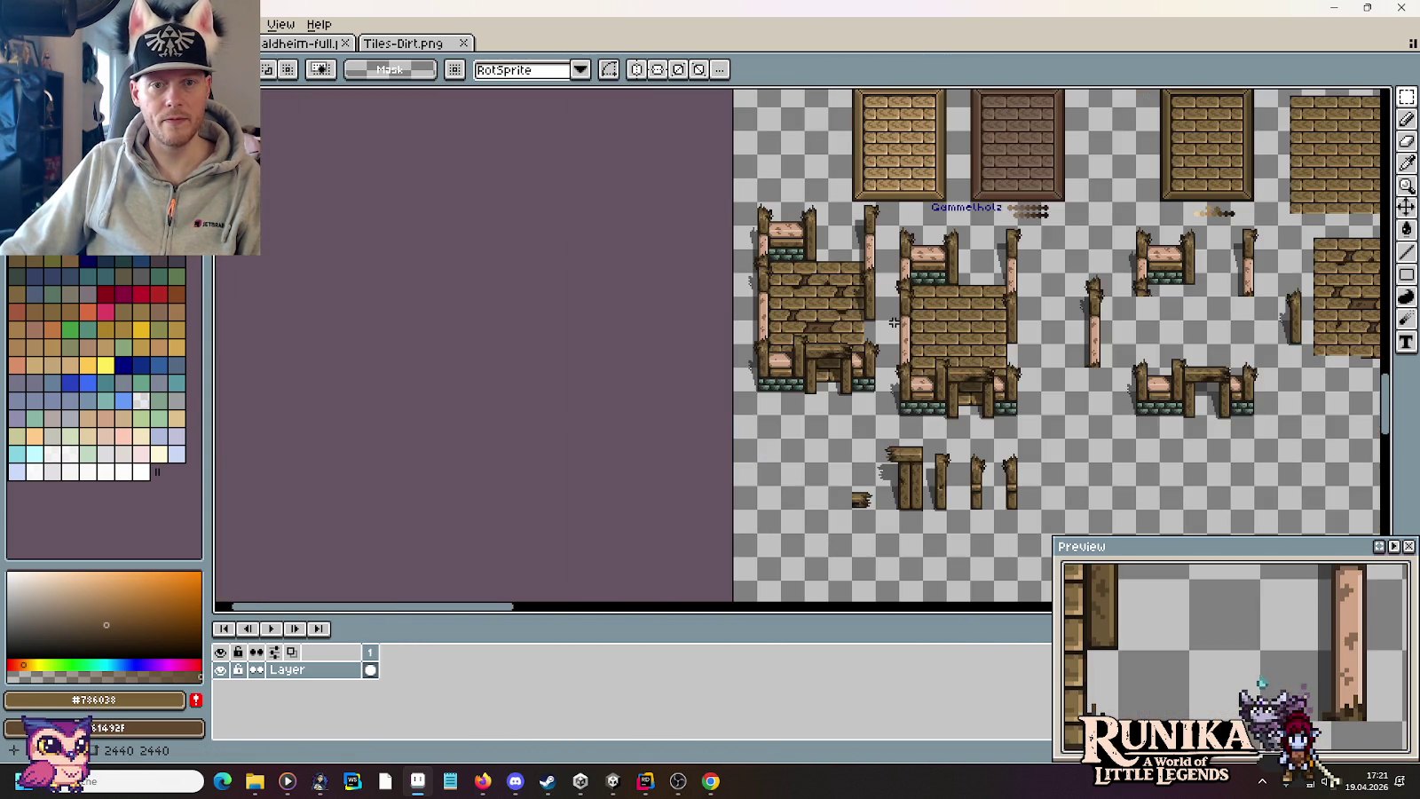
scroll(983, 321, up, 1)
scroll(886, 336, left, 1)
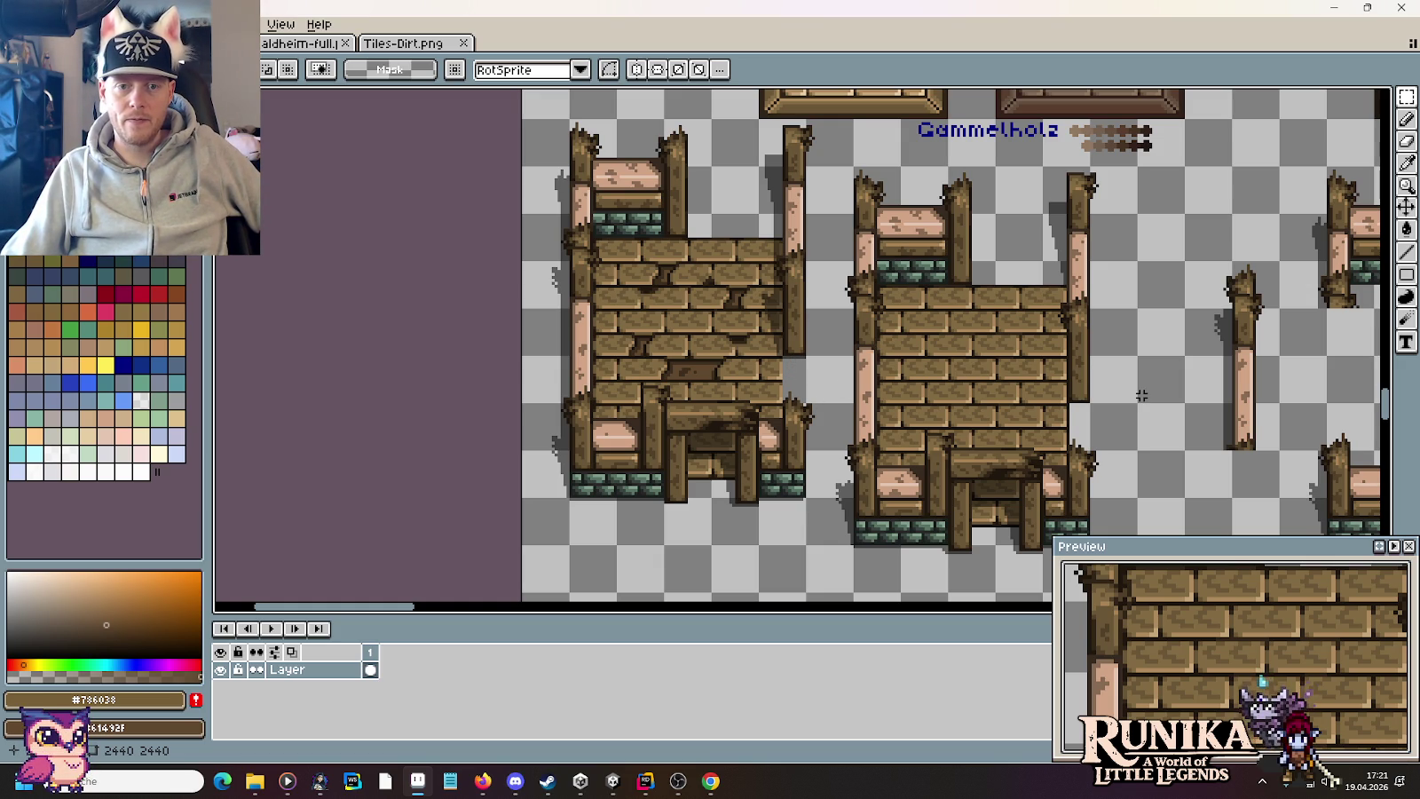
mouse_move(1141, 395)
mouse_down()
mouse_move(473, 309)
mouse_move(852, 336)
mouse_up()
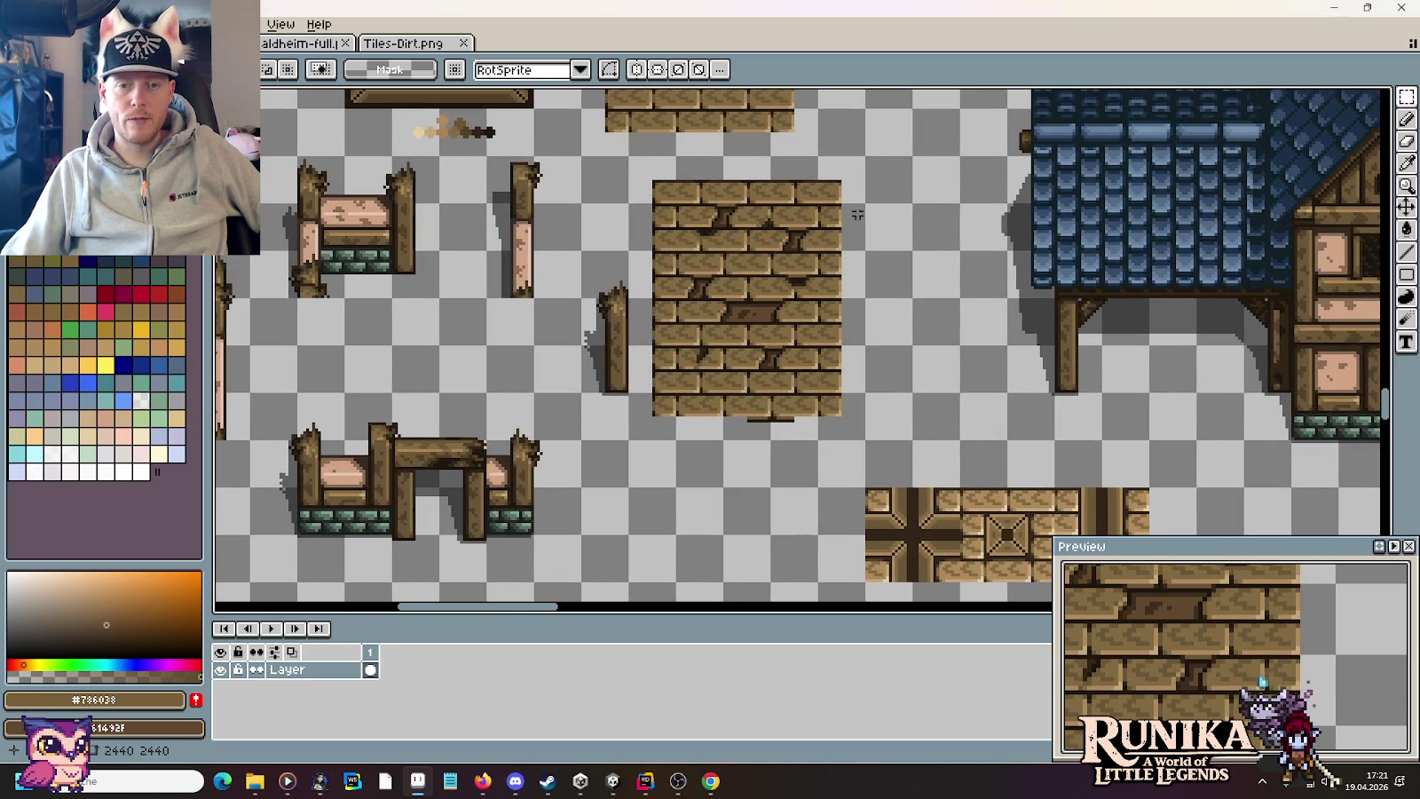
scroll(857, 214, up, 3)
scroll(849, 194, up, 1)
scroll(792, 127, down, 1)
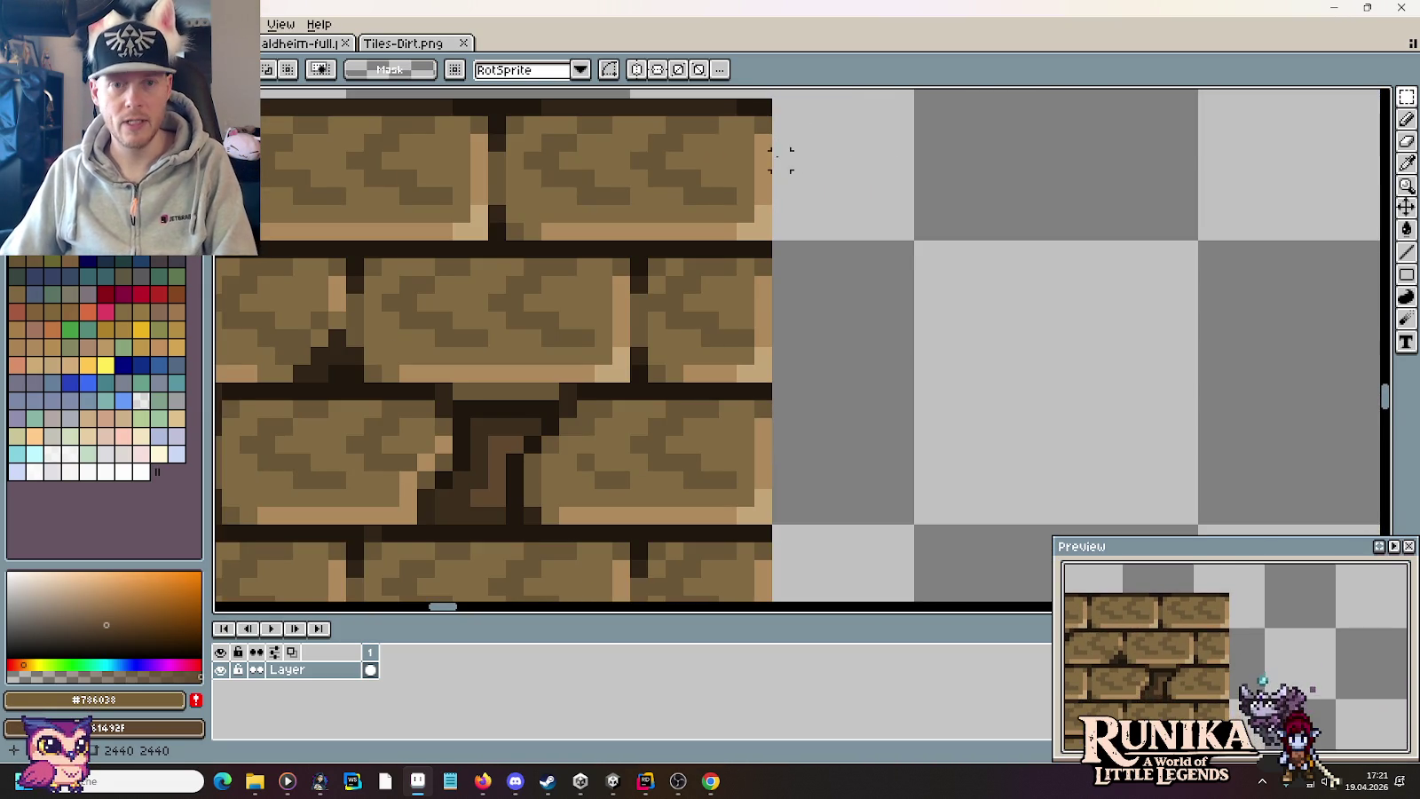
Step: Sample the dark brick outline colour and add dark pixels along the tile's top-right edge
key(i)
click(692, 160)
key(b)
click(787, 162)
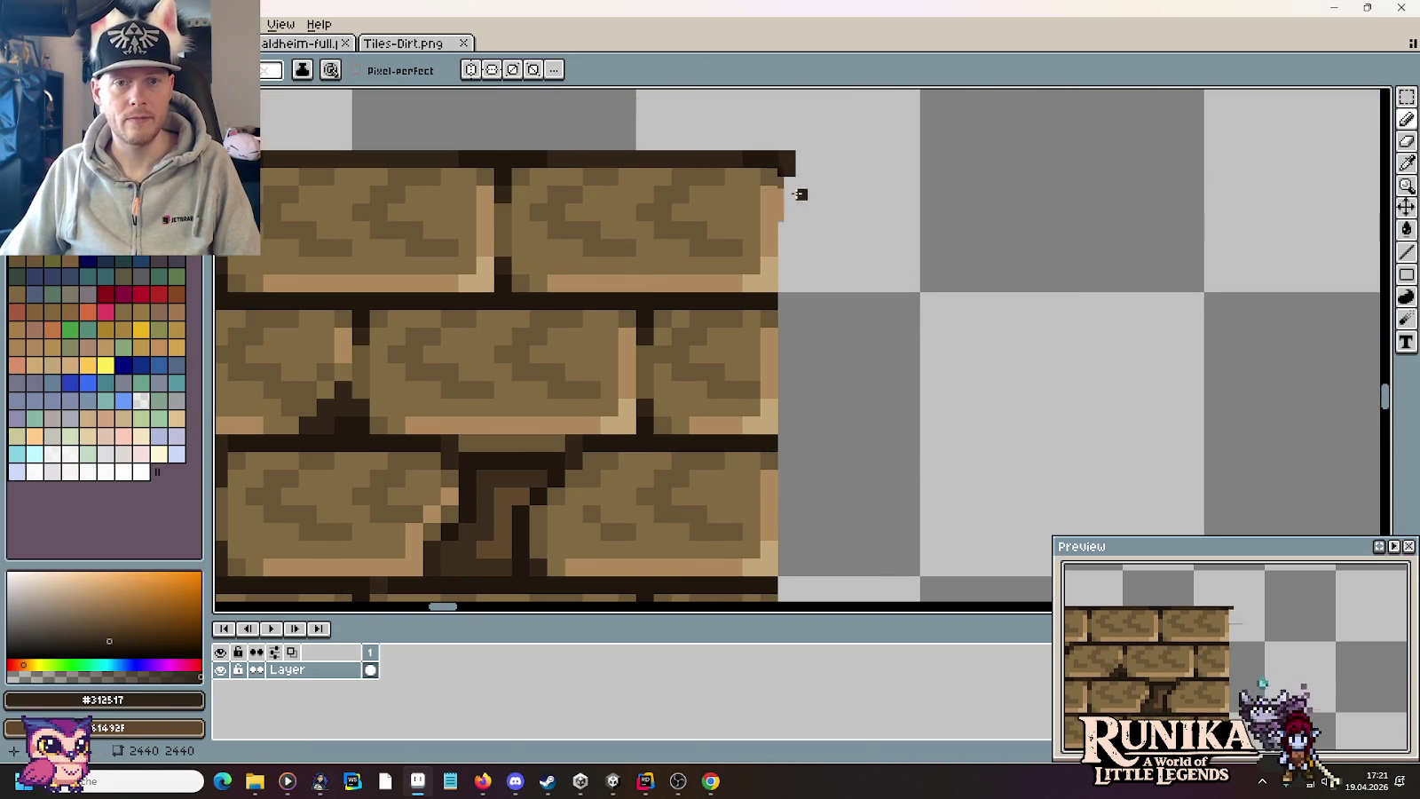
scroll(799, 193, down, 3)
scroll(804, 355, up, 1)
shift+click(831, 458)
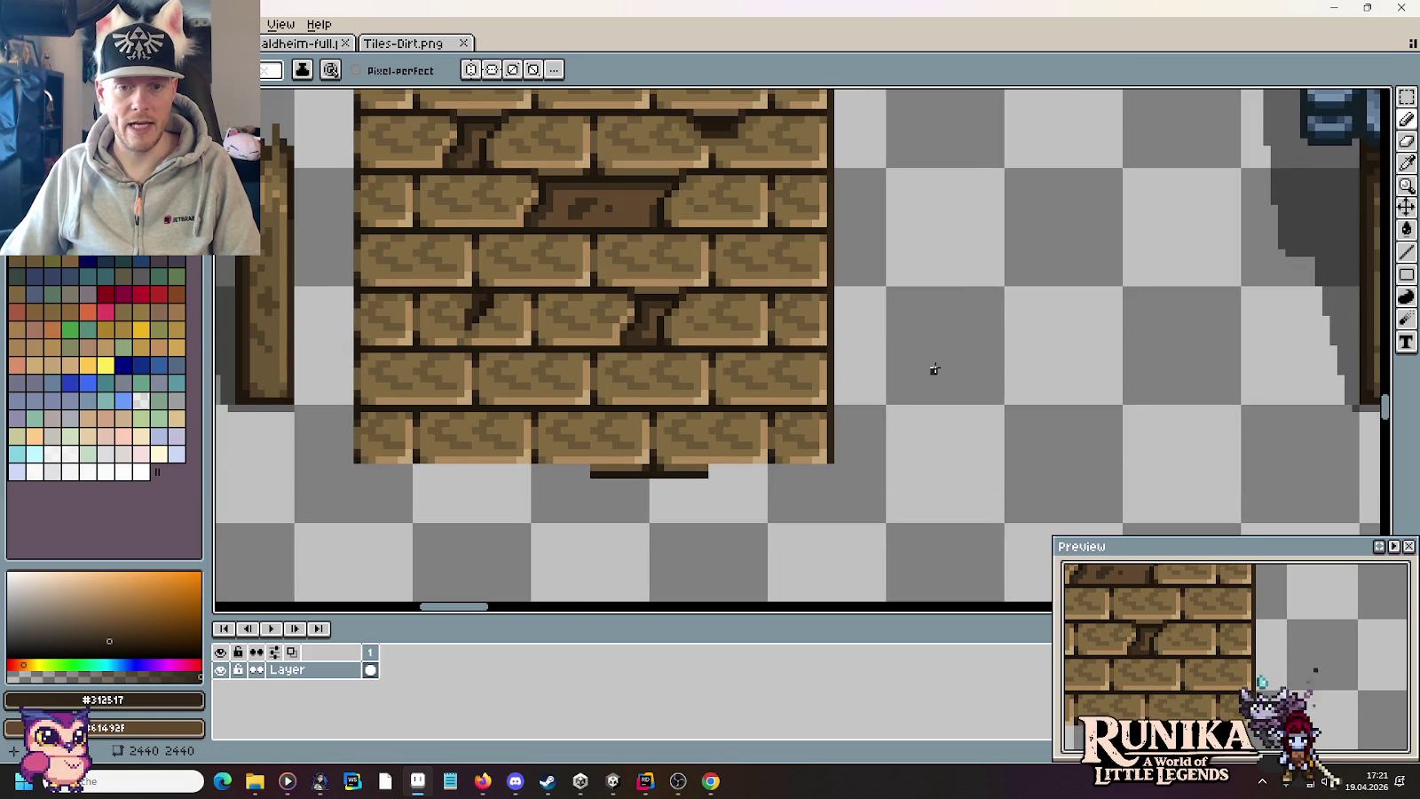
scroll(900, 339, up, 2)
Step: Draw a vertical line of darker #1F170C outline colour along the wall edge
key(i)
click(774, 449)
key(b)
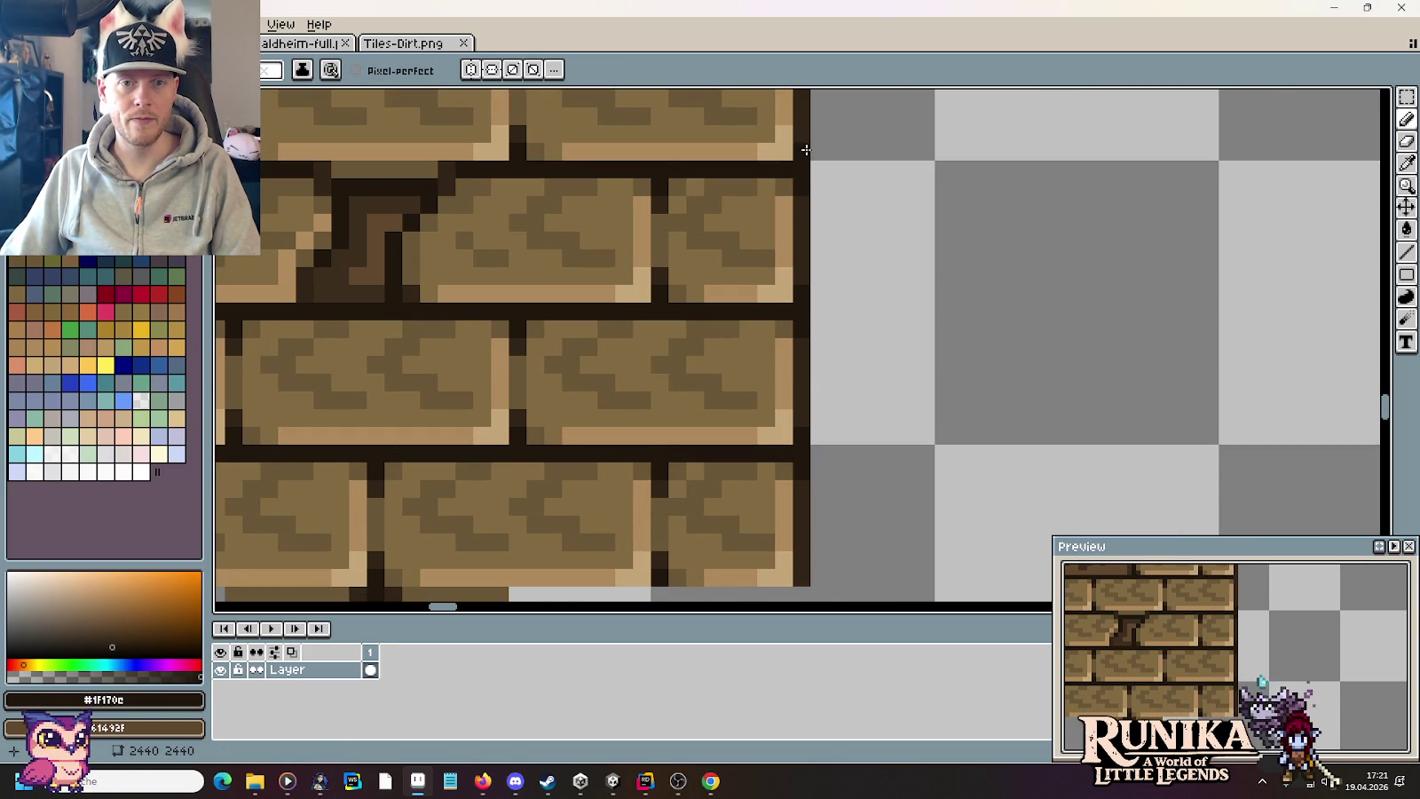
scroll(804, 150, up, 2)
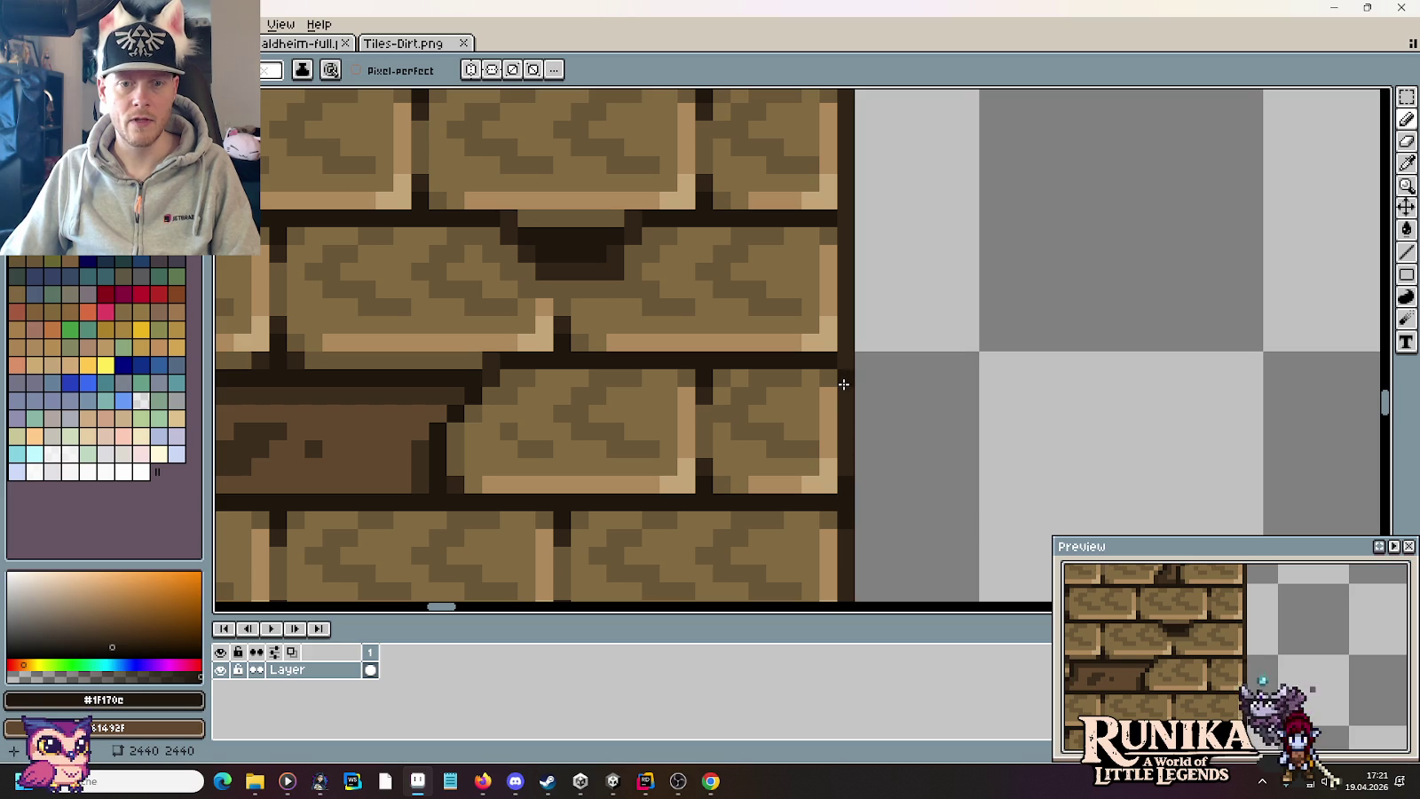
scroll(881, 373, up, 3)
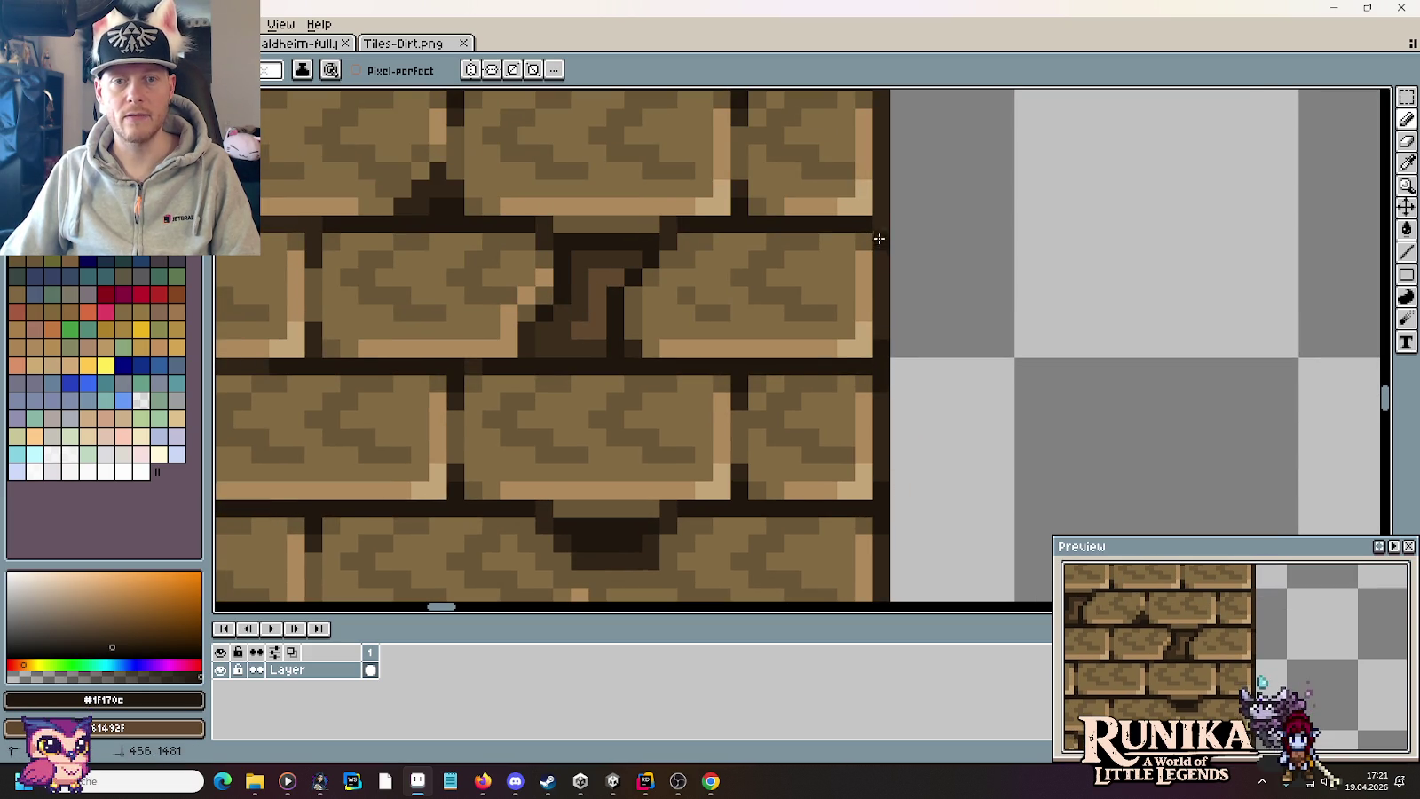
scroll(917, 205, up, 3)
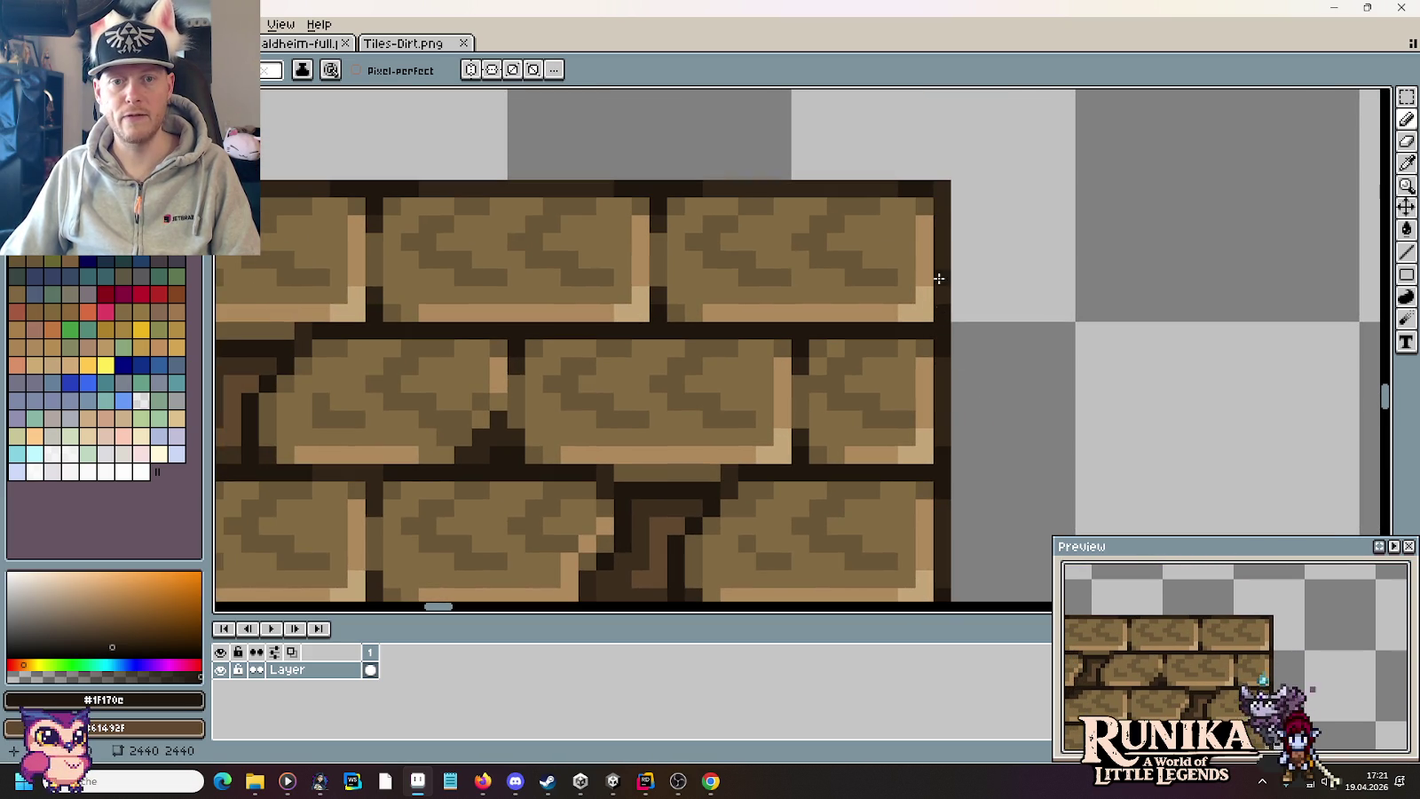
scroll(942, 201, down, 5)
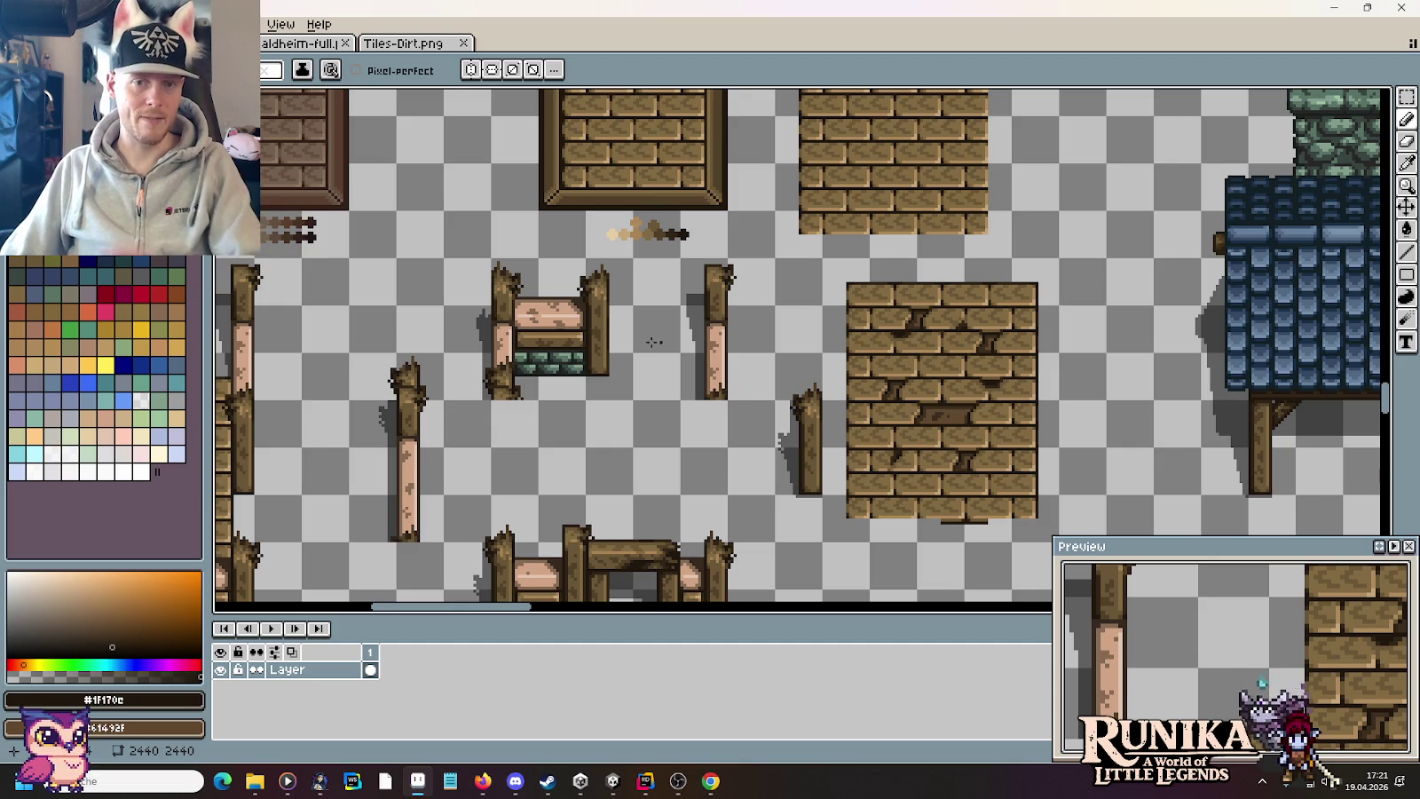
scroll(860, 420, up, 2)
scroll(860, 420, up, 1)
scroll(859, 420, up, 2)
scroll(821, 427, up, 1)
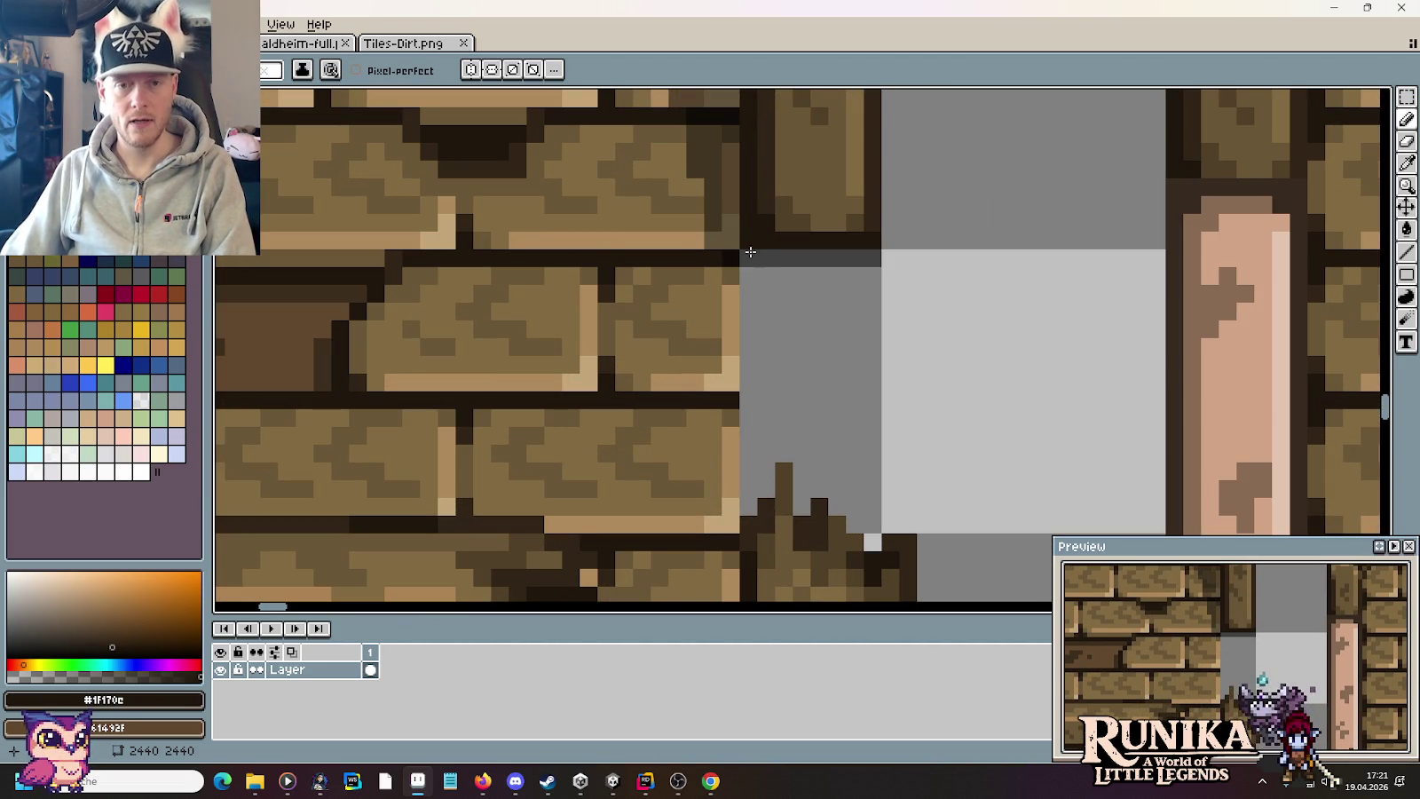
key(i)
key(b)
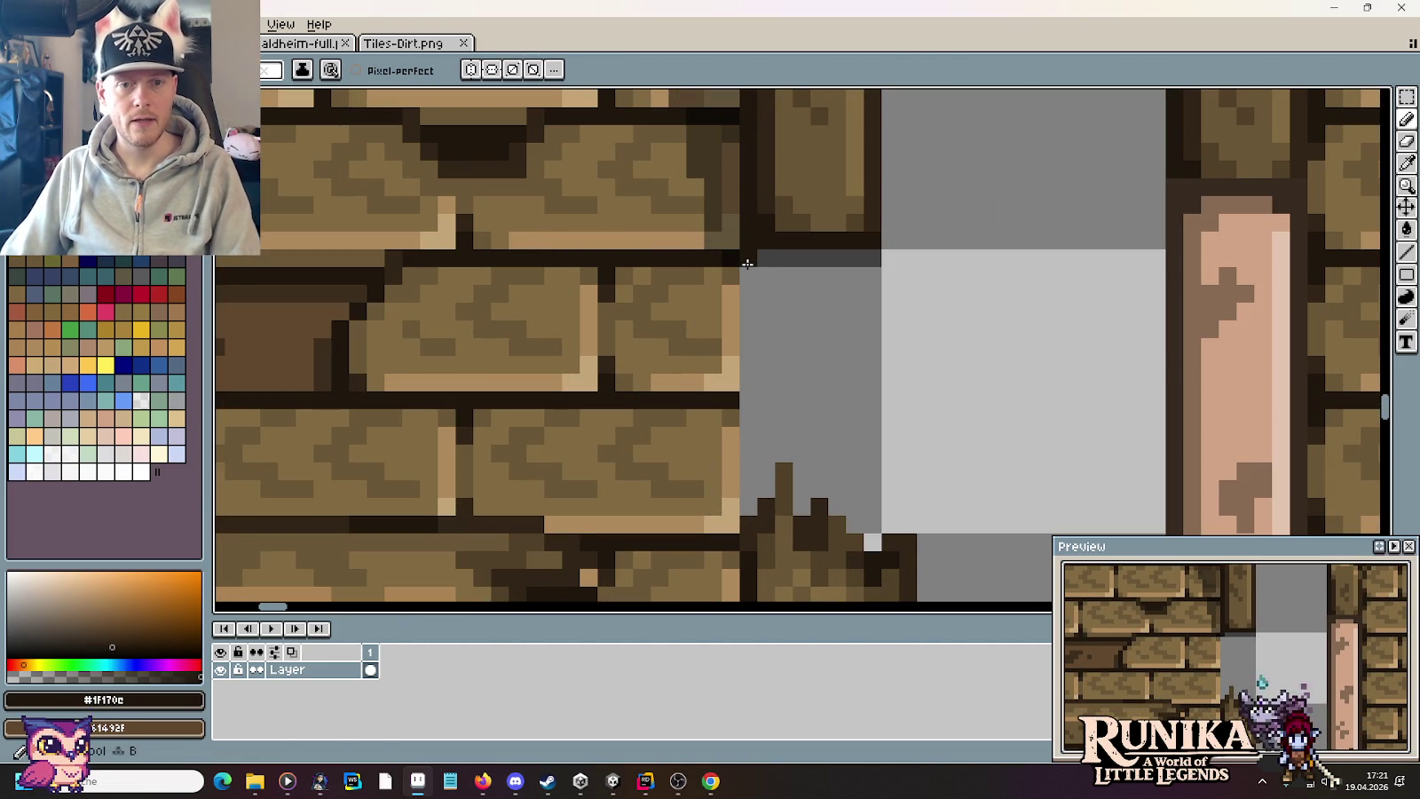
drag(748, 257, 748, 519)
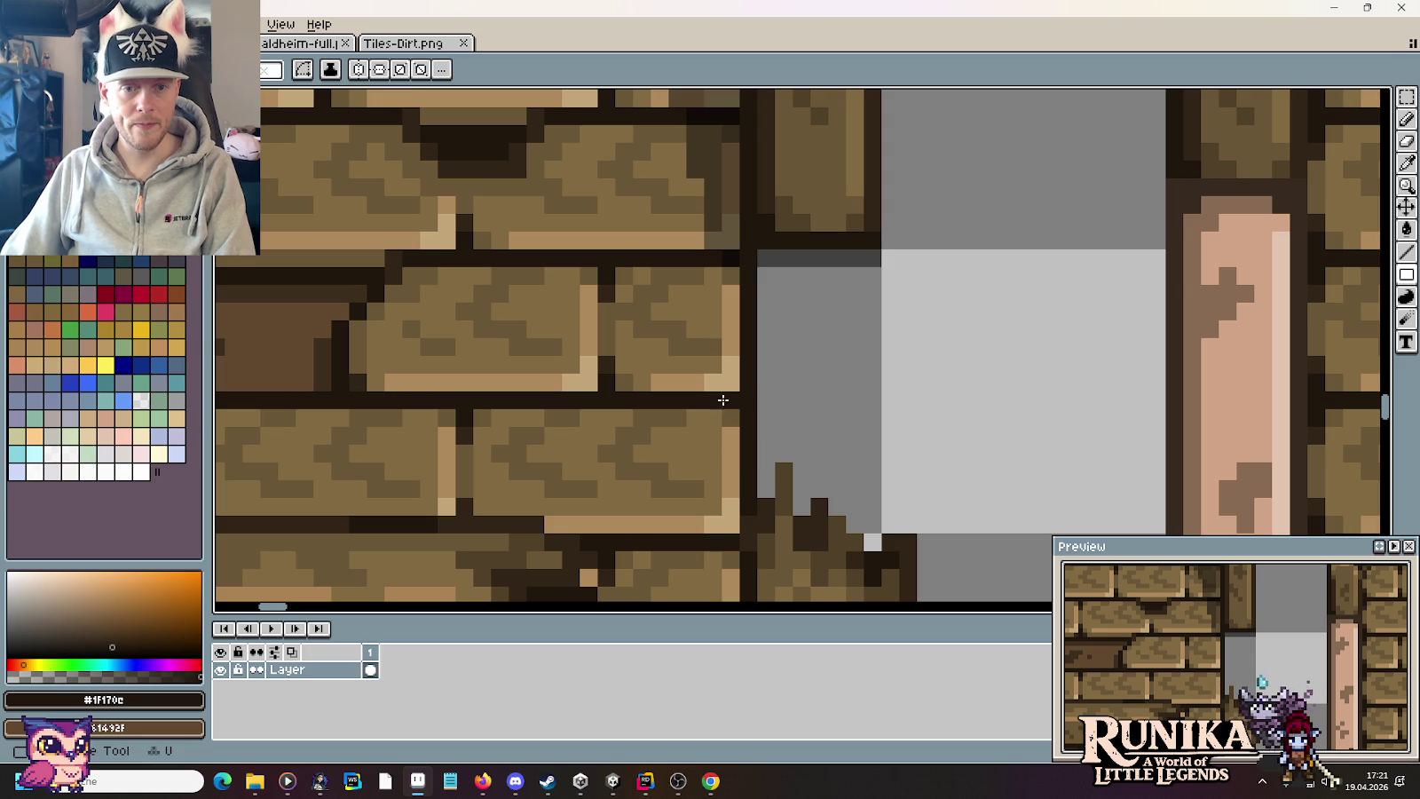
Step: Sample the darkest mortar and dark brown colours, paint an edge pixel, and undo the stray ones
key(i)
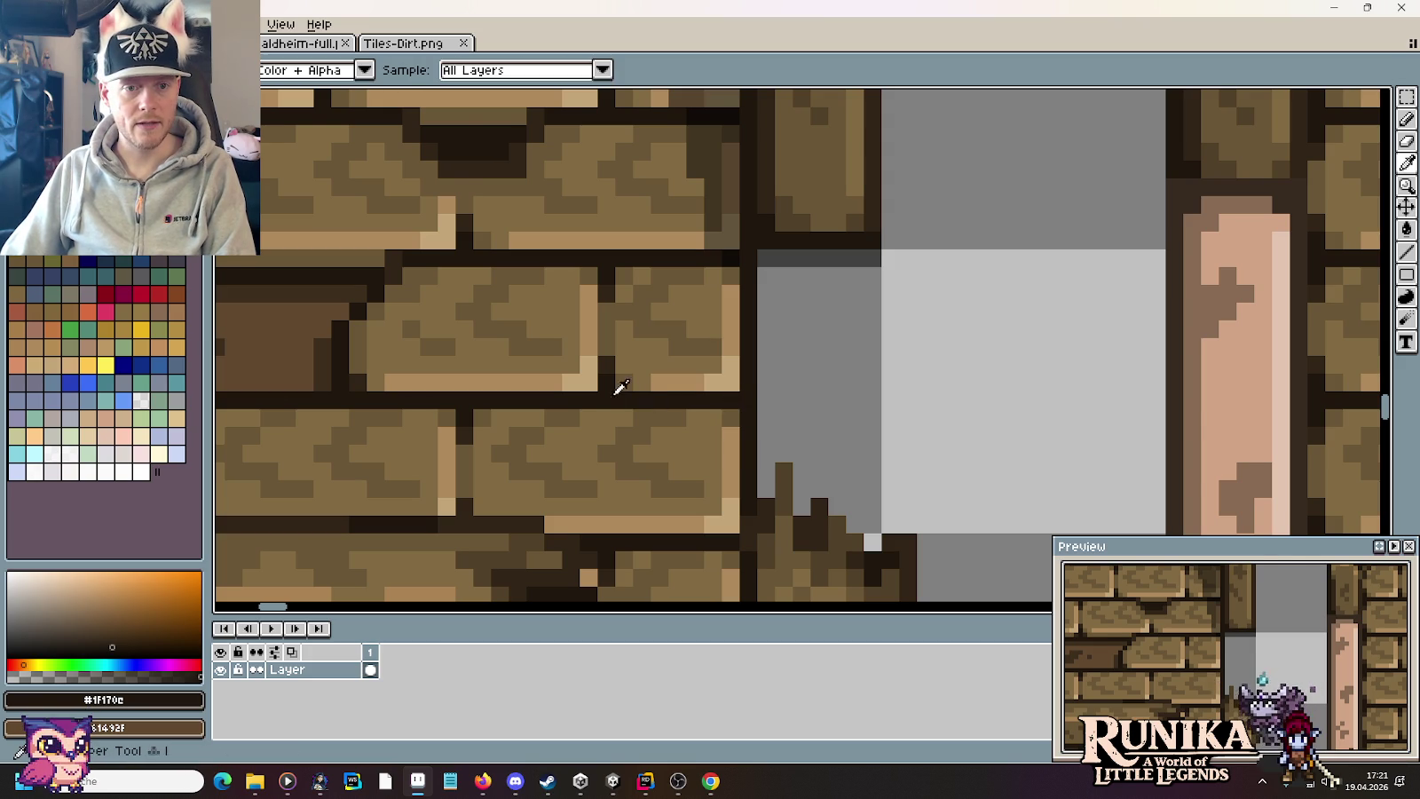
scroll(619, 391, up, 3)
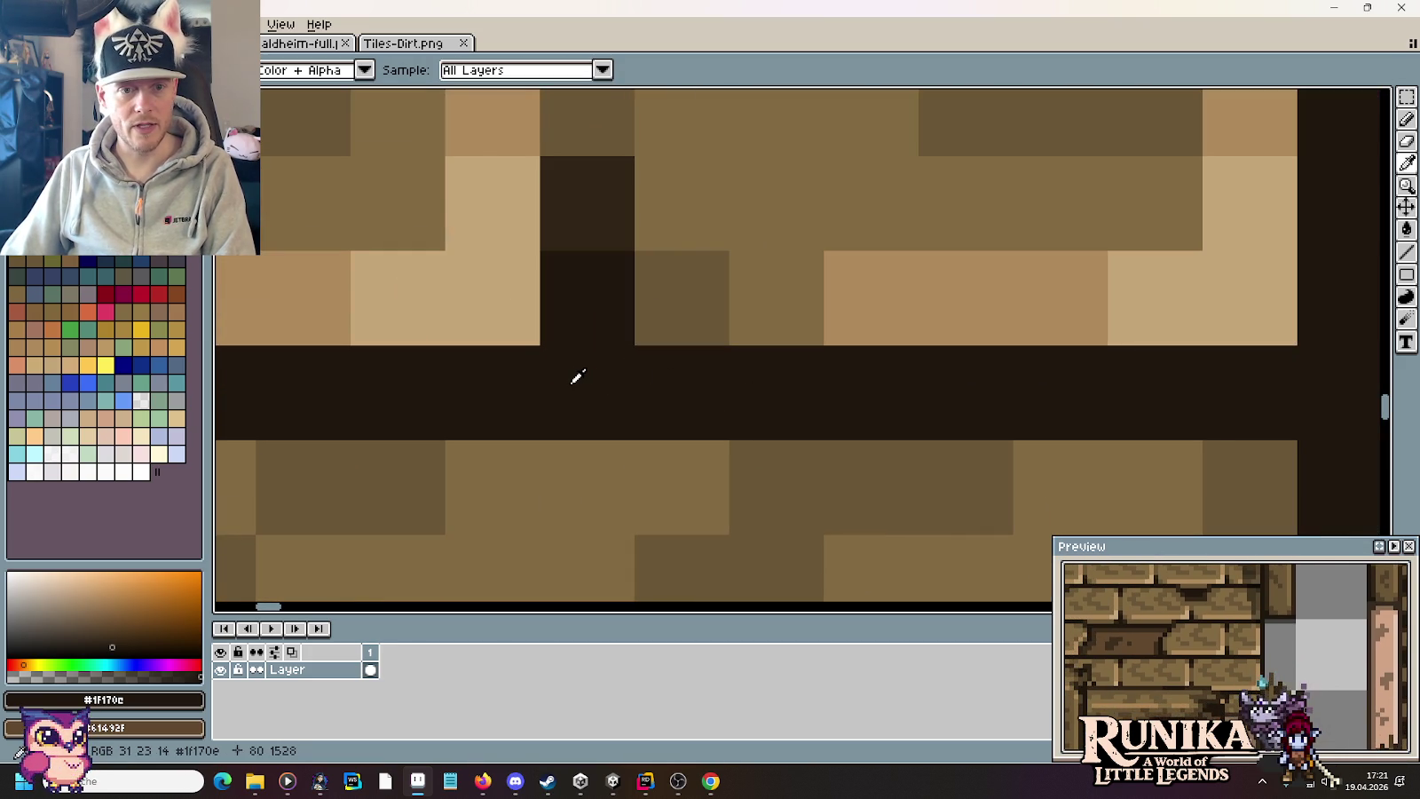
scroll(576, 377, down, 1)
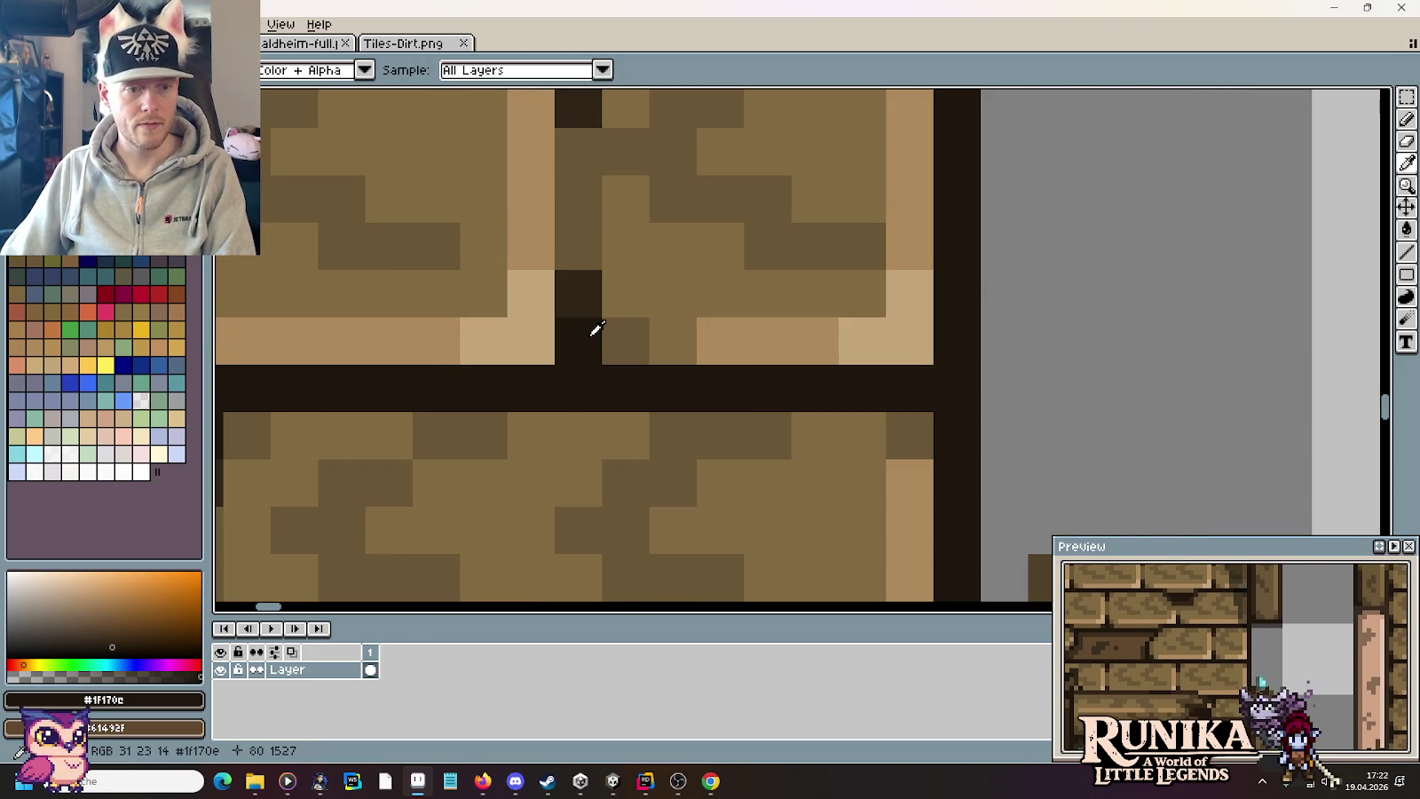
scroll(555, 370, down, 1)
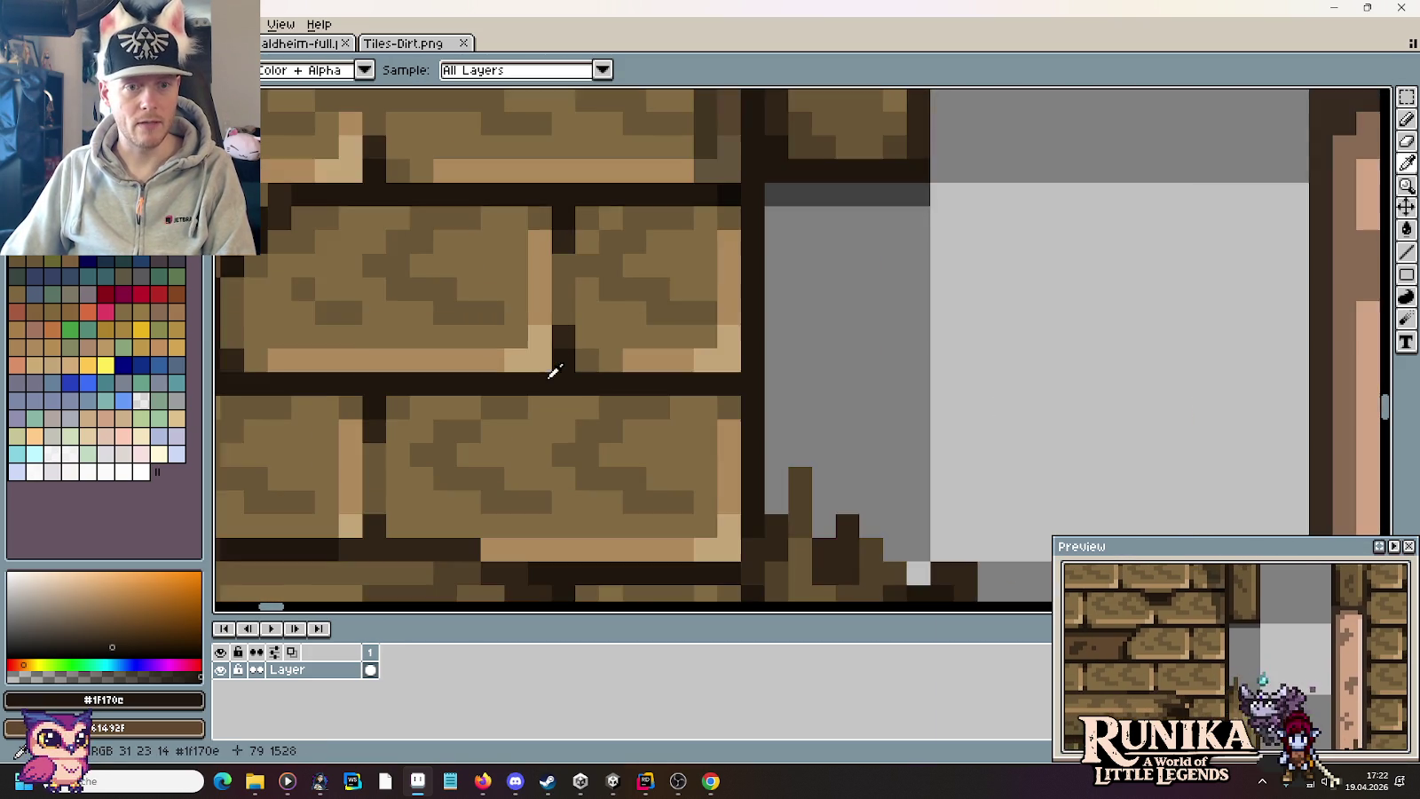
scroll(577, 399, up, 1)
scroll(739, 306, up, 1)
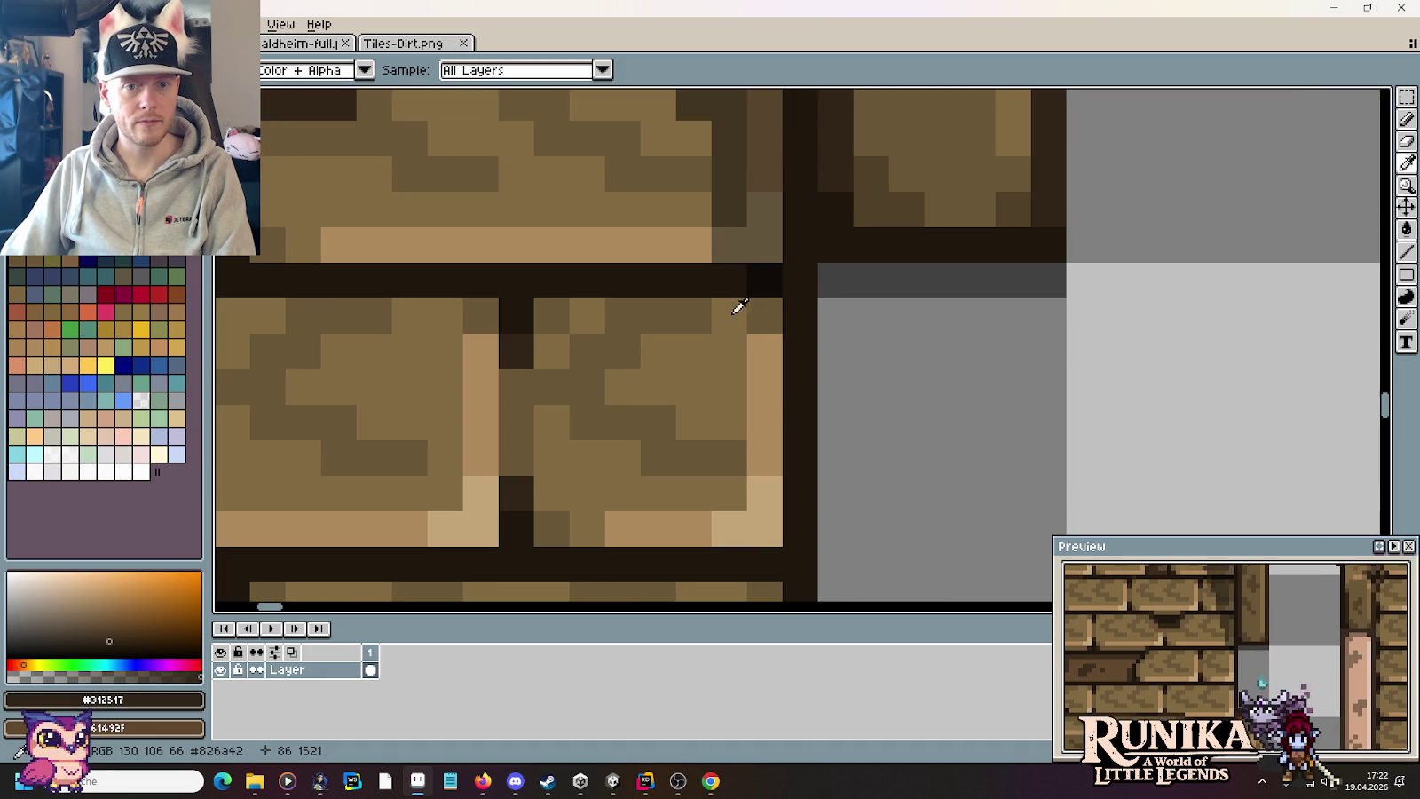
alt+click(523, 314)
scroll(532, 307, up, 2)
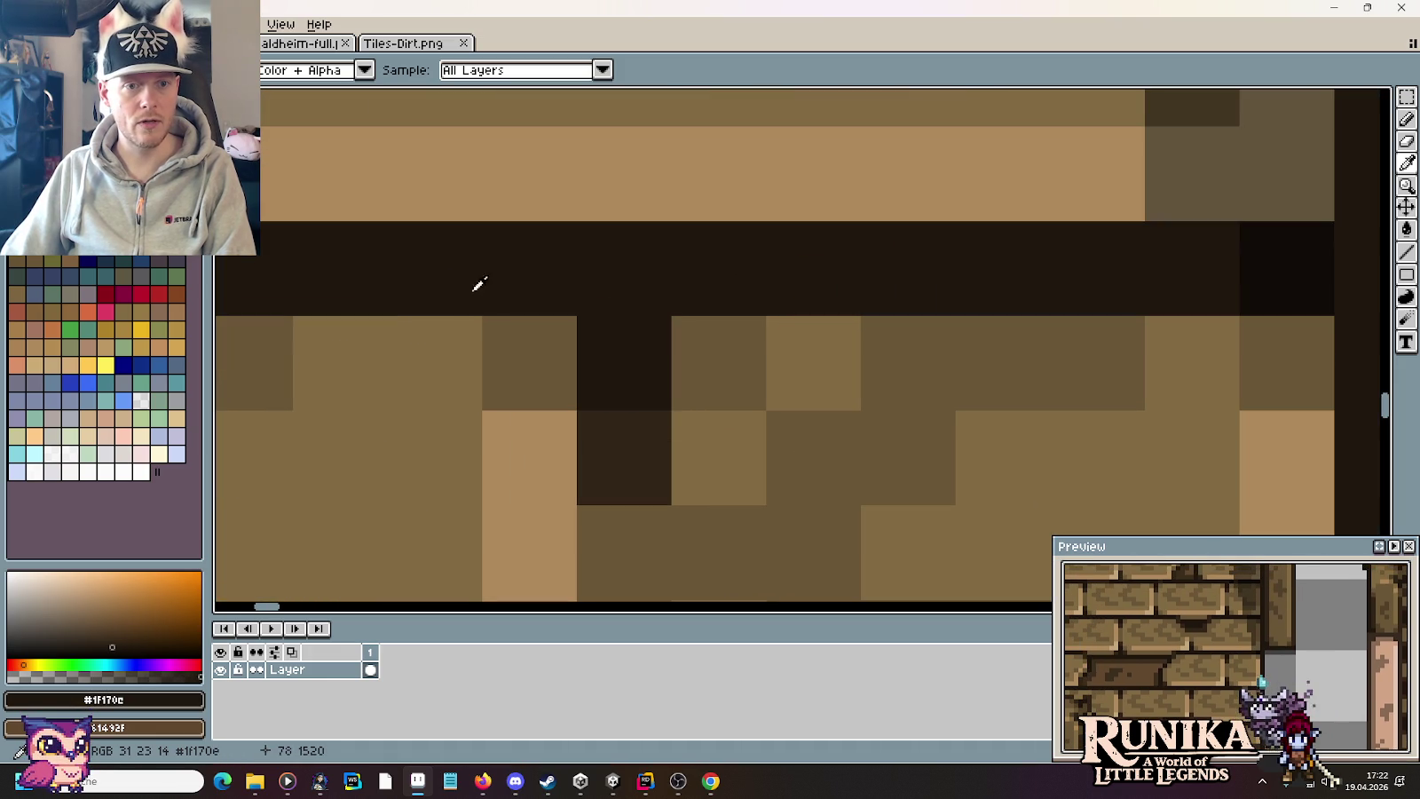
scroll(790, 296, down, 5)
scroll(763, 284, down, 1)
scroll(710, 226, up, 3)
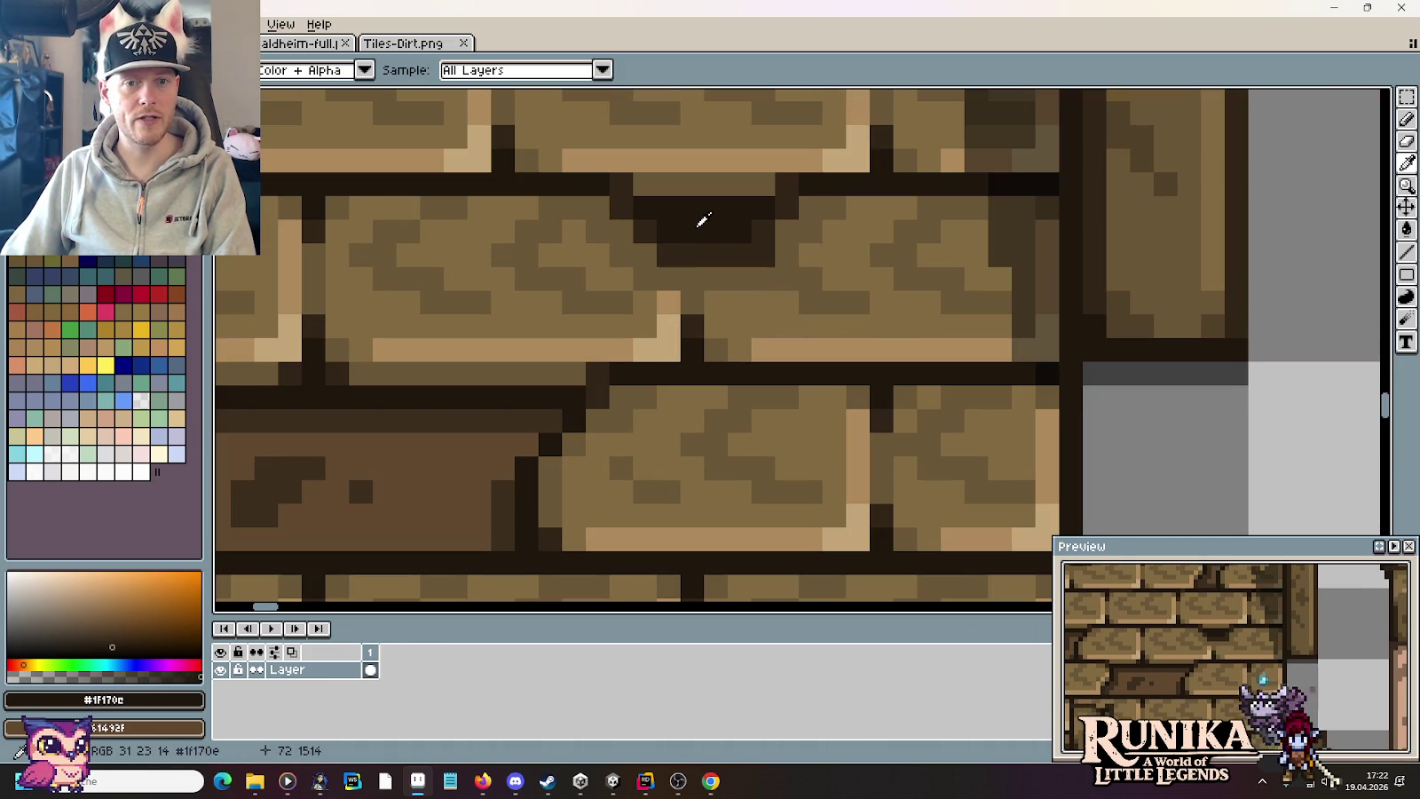
key(b)
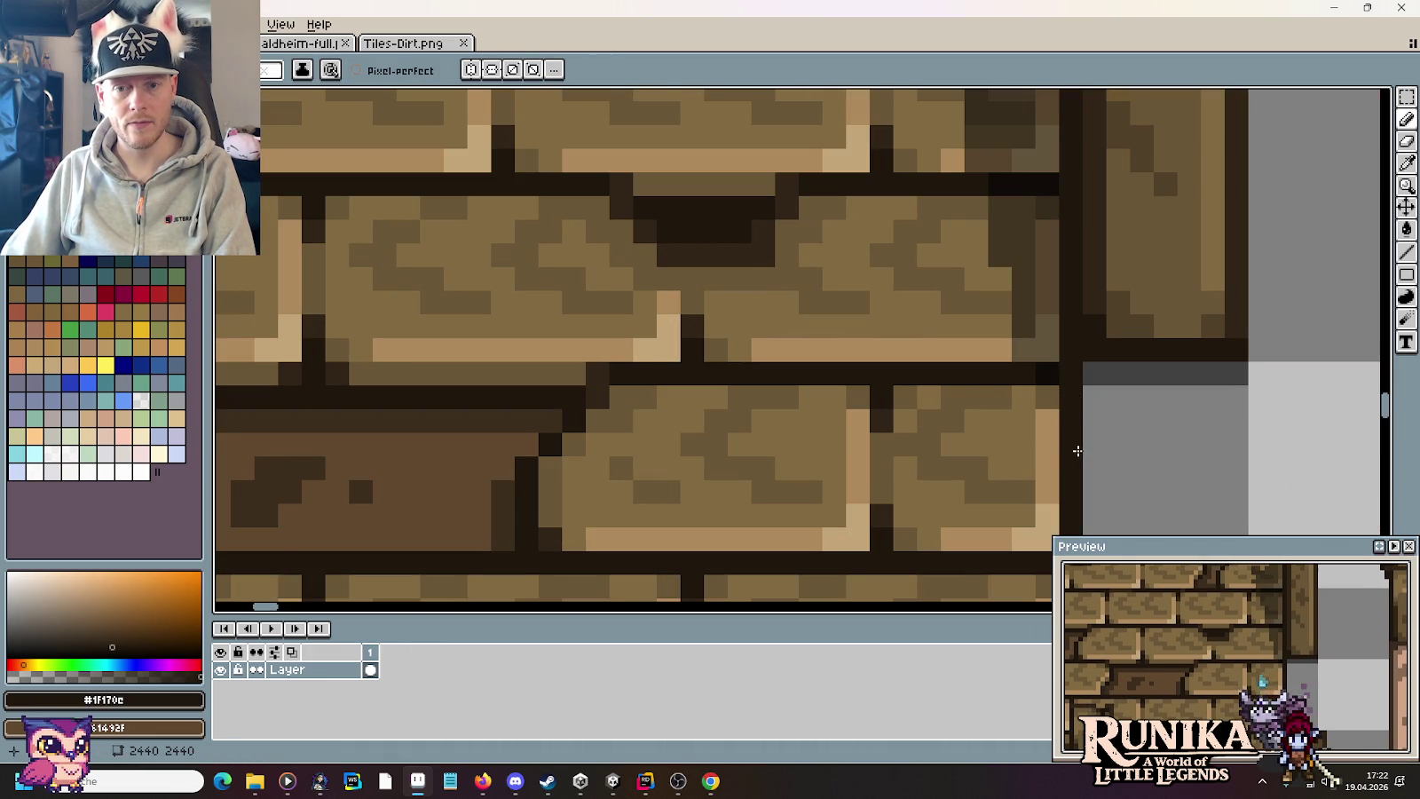
key(i)
scroll(785, 373, down, 2)
scroll(790, 373, down, 2)
scroll(890, 340, up, 1)
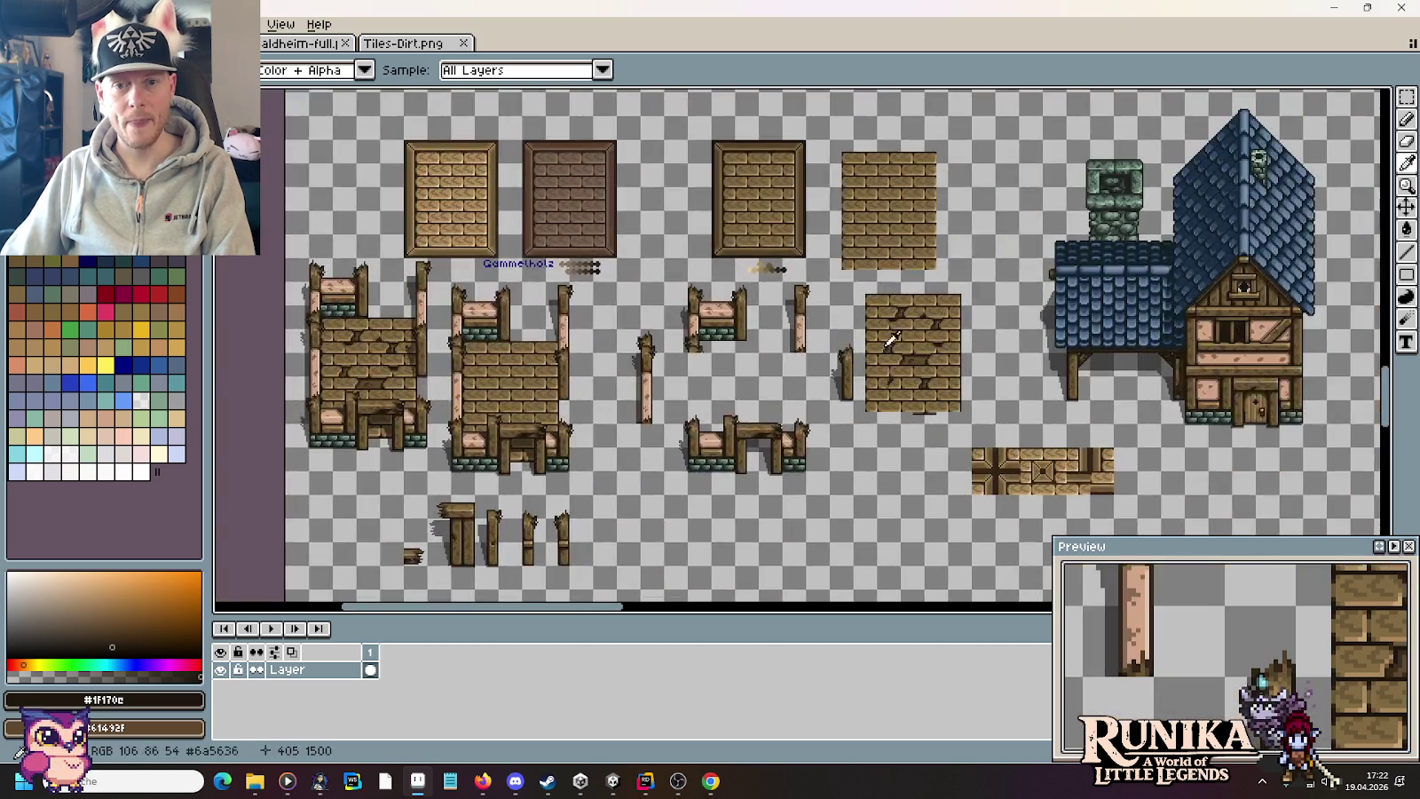
scroll(889, 340, up, 4)
scroll(1214, 365, up, 3)
click(1040, 284)
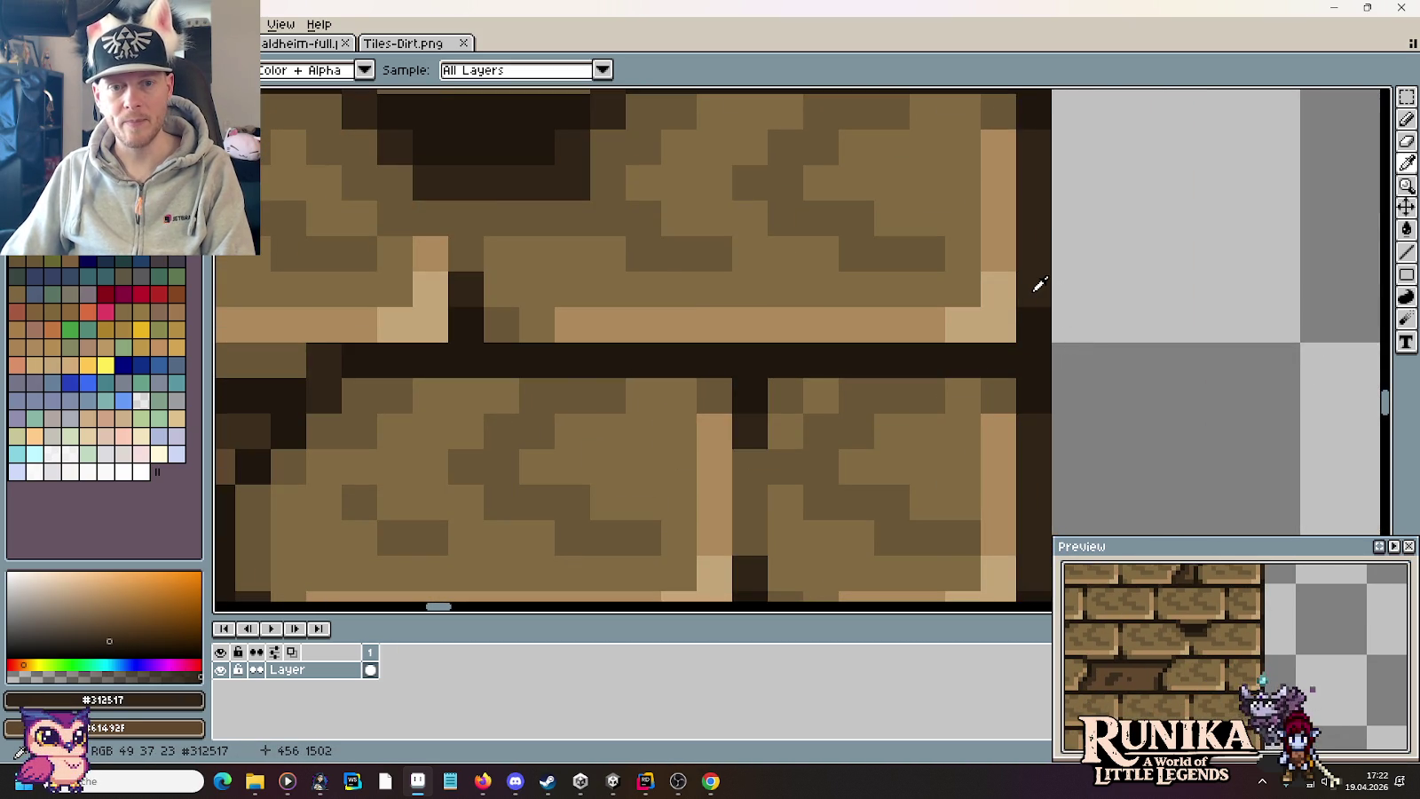
scroll(1040, 284, down, 4)
scroll(992, 307, down, 1)
scroll(1024, 333, up, 1)
scroll(734, 401, up, 1)
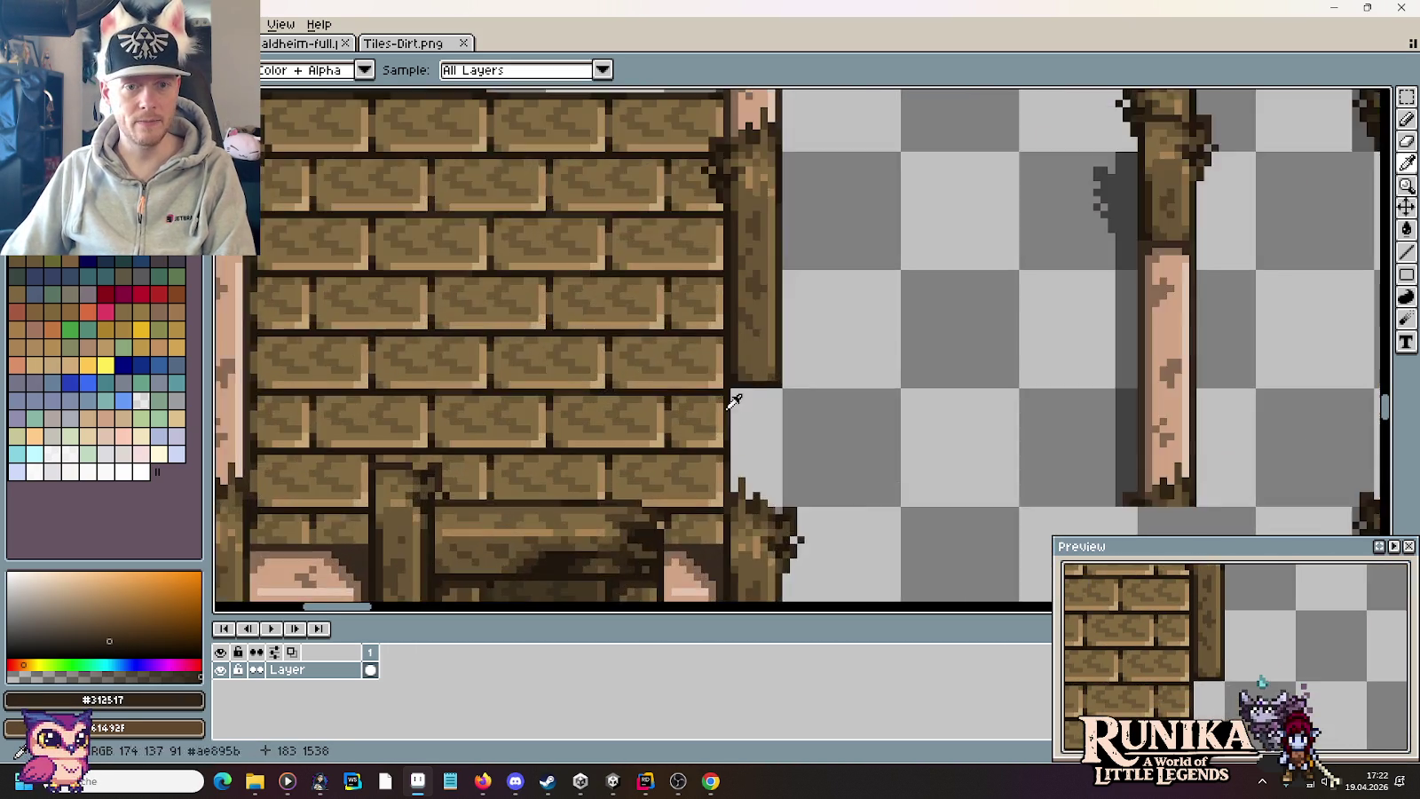
scroll(734, 401, up, 2)
key(b)
click(698, 461)
scroll(726, 419, up, 1)
key(ctrl+z)
Step: Repaint the wall's right-edge column in the dark brown outline colour
alt+click(681, 316)
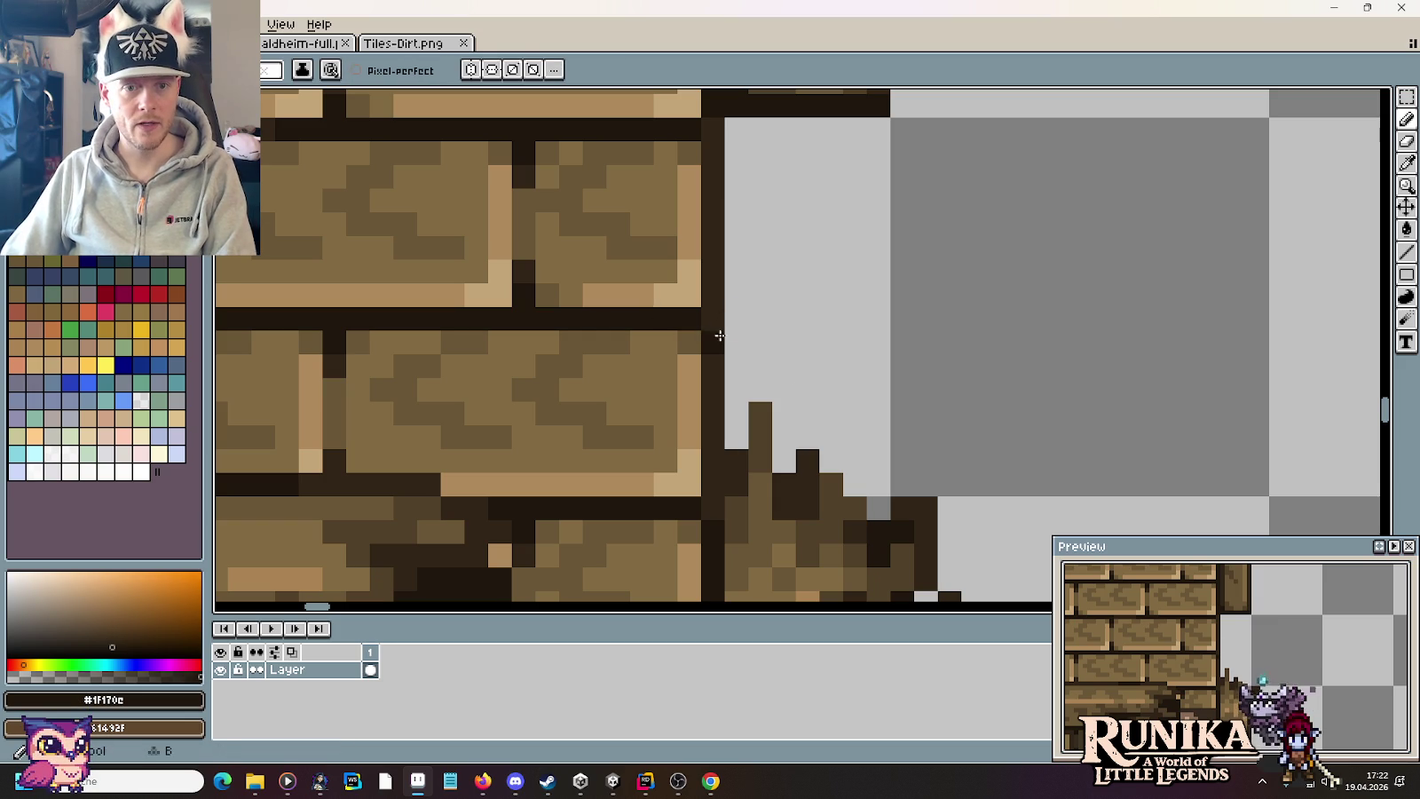
scroll(710, 492, up, 1)
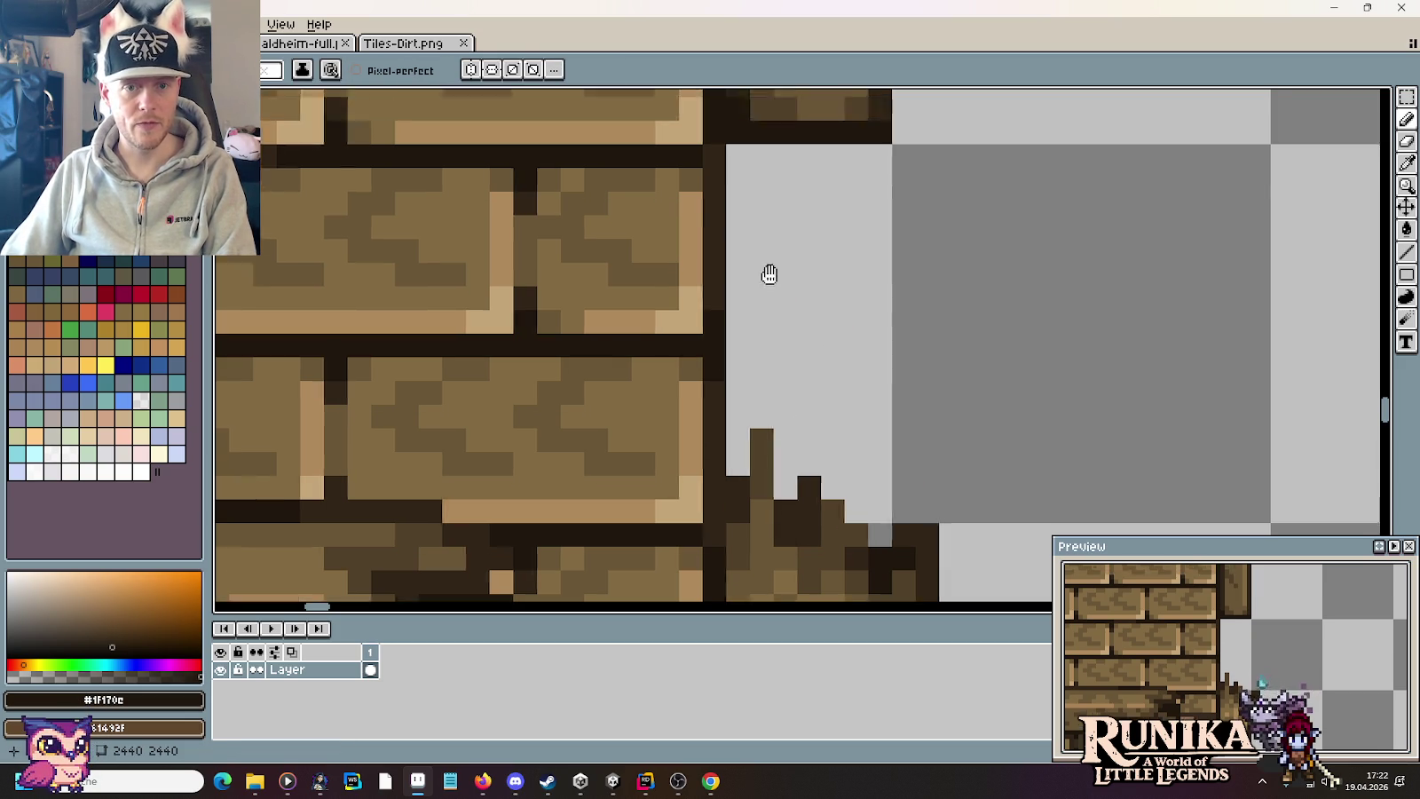
scroll(768, 273, up, 5)
scroll(854, 380, down, 3)
scroll(857, 380, down, 2)
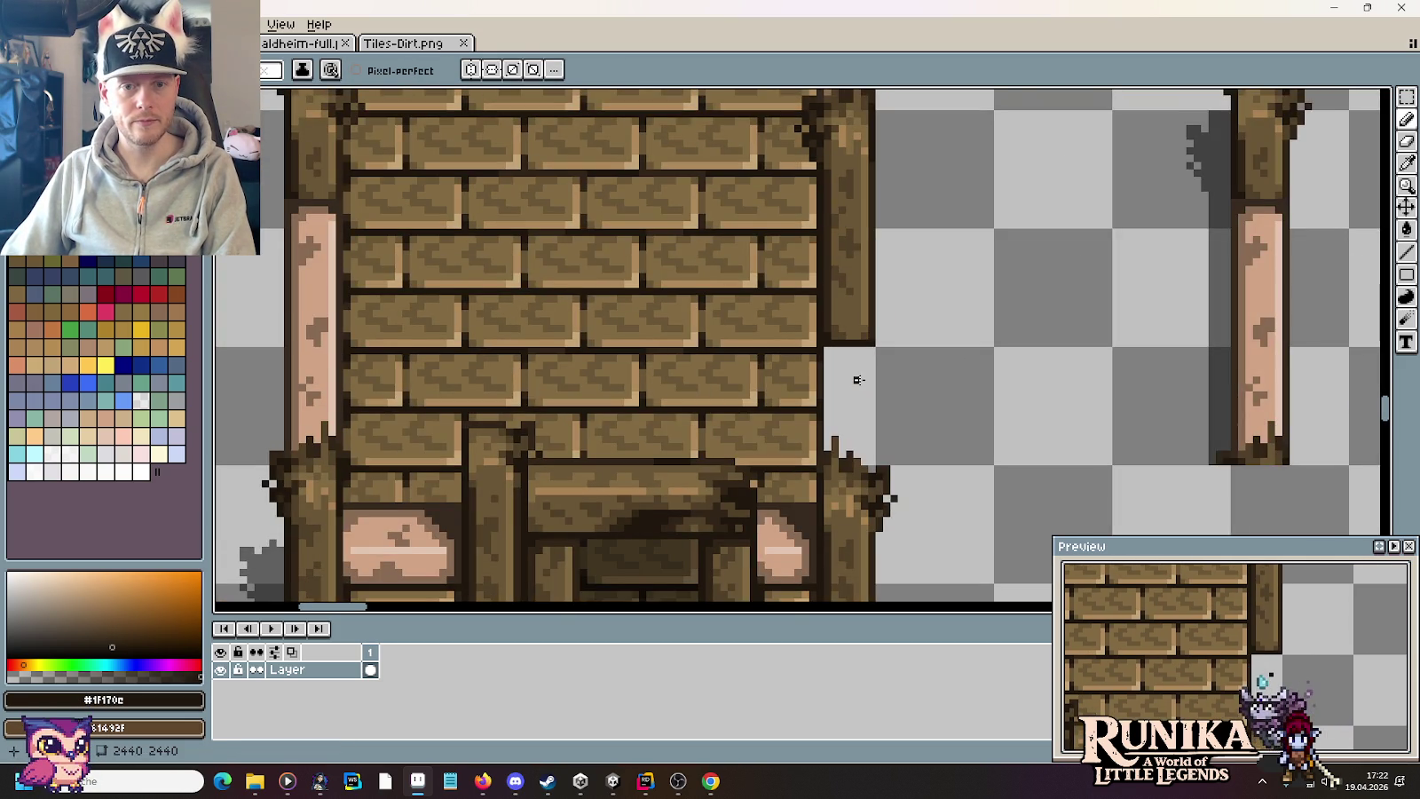
scroll(857, 380, down, 2)
scroll(859, 380, up, 4)
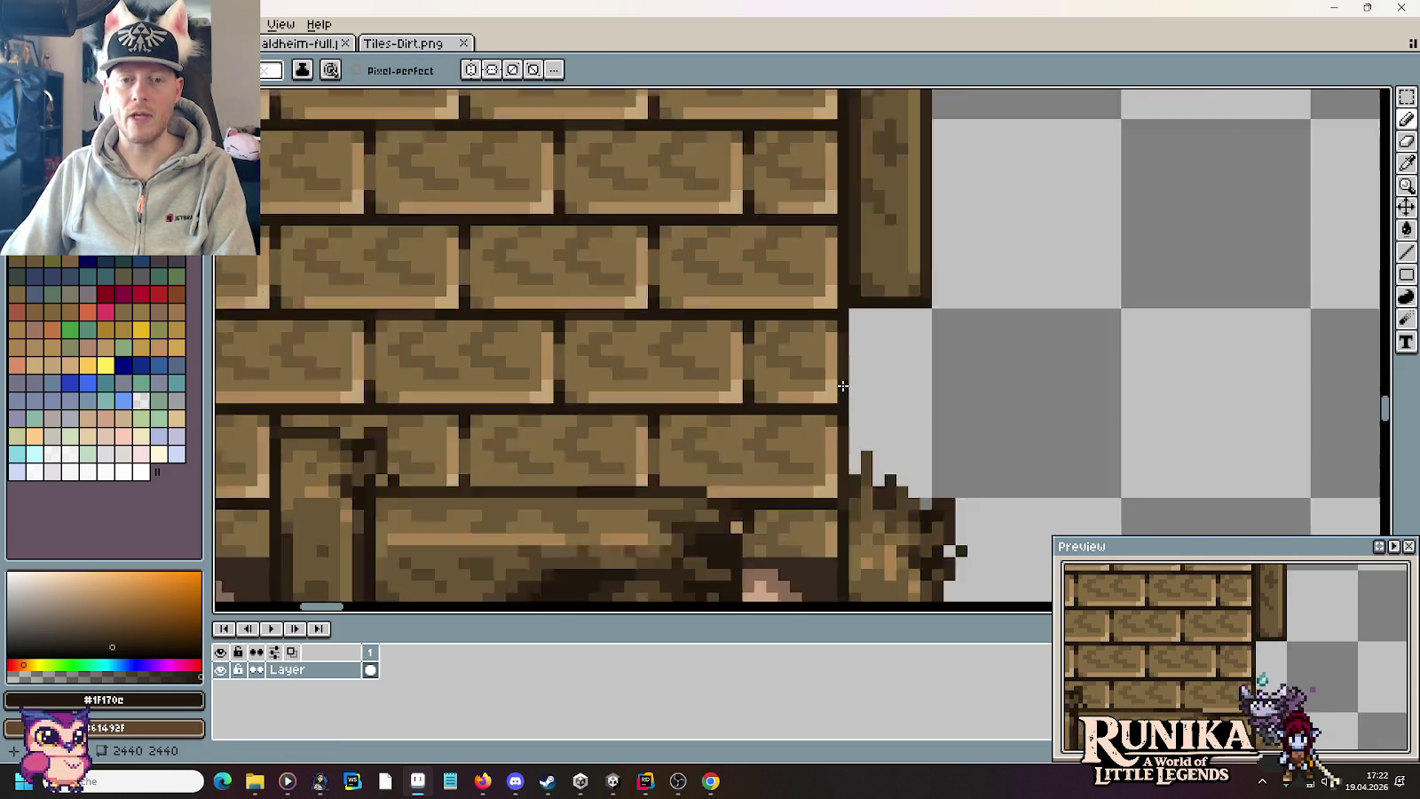
scroll(852, 355, up, 1)
alt+click(849, 339)
scroll(849, 338, down, 2)
scroll(956, 317, down, 1)
scroll(777, 337, up, 2)
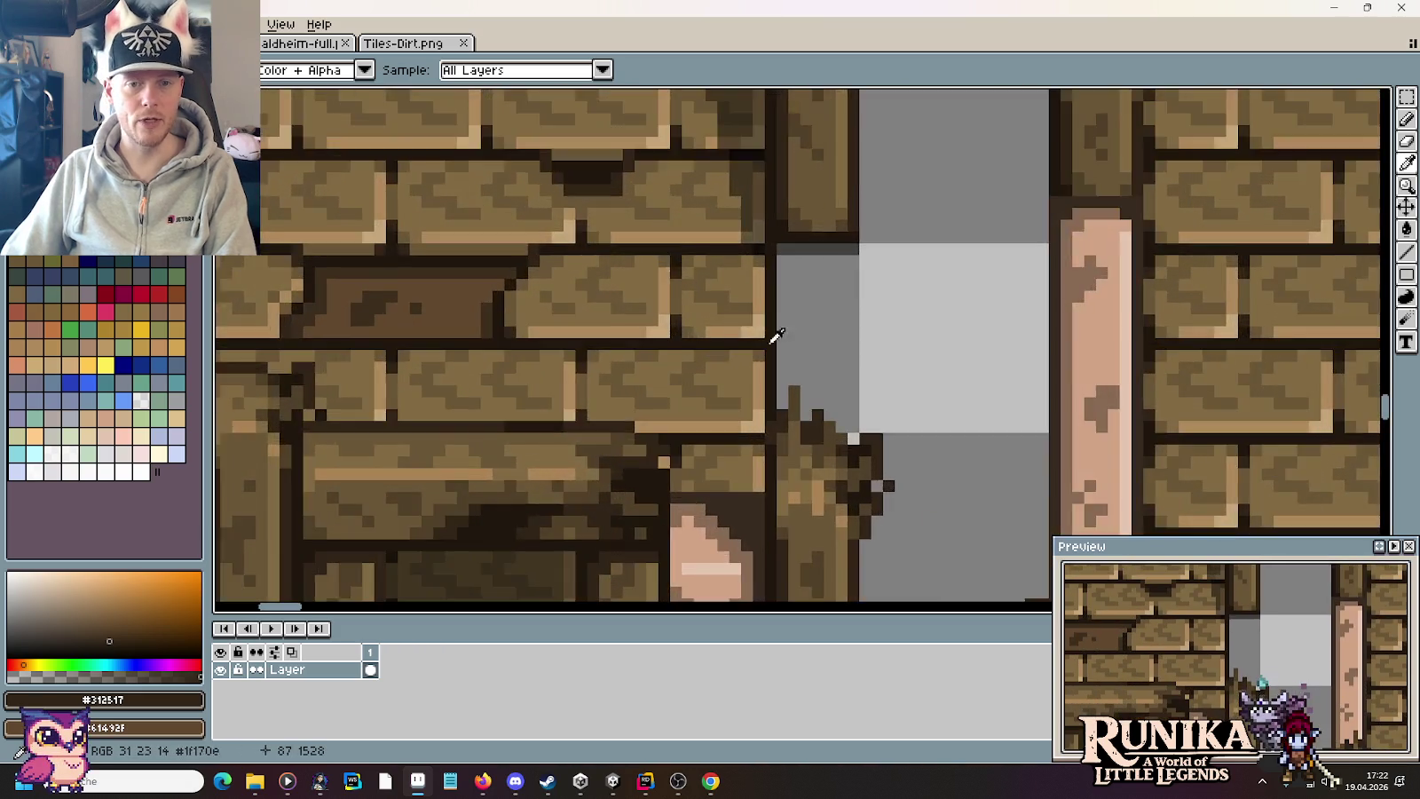
scroll(779, 412, up, 2)
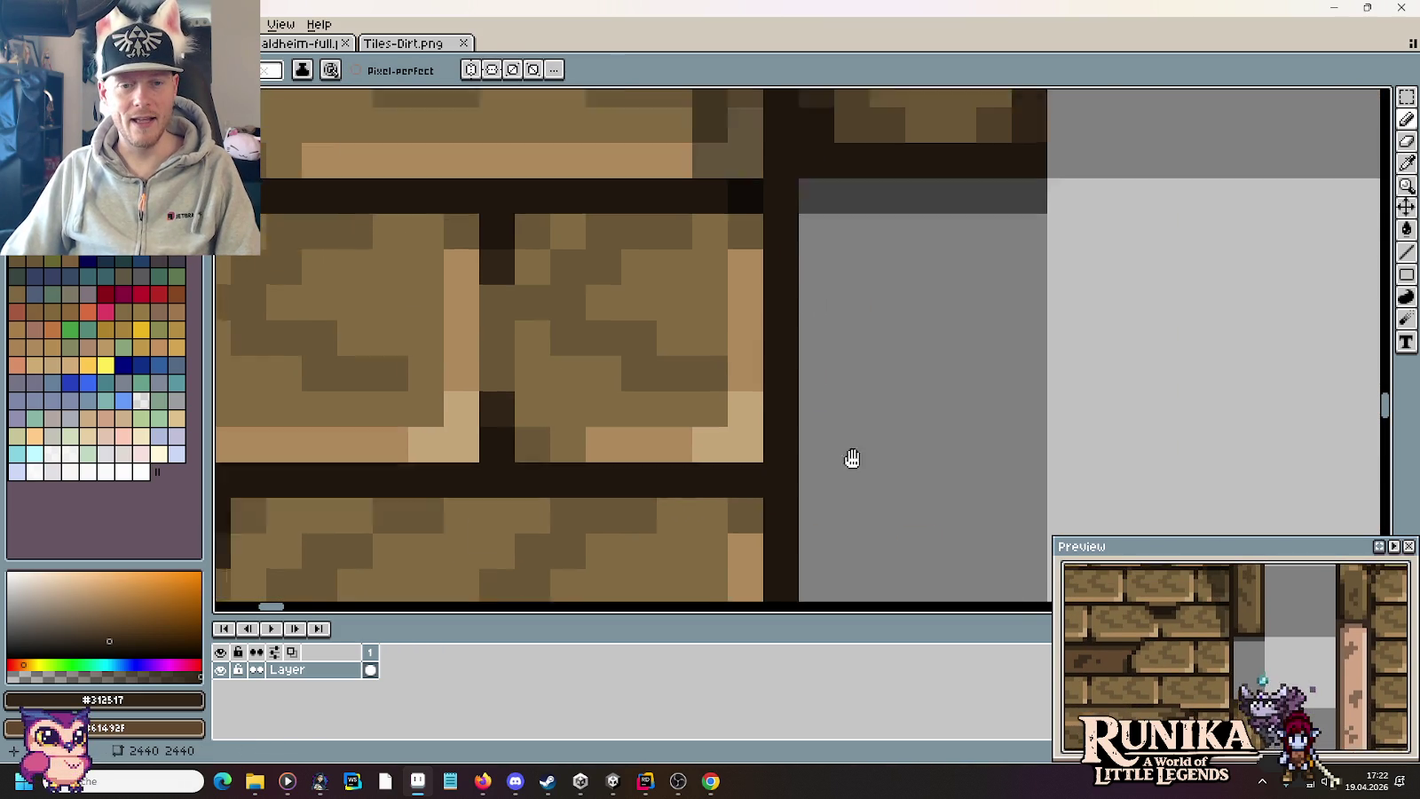
drag(790, 599, 783, 247)
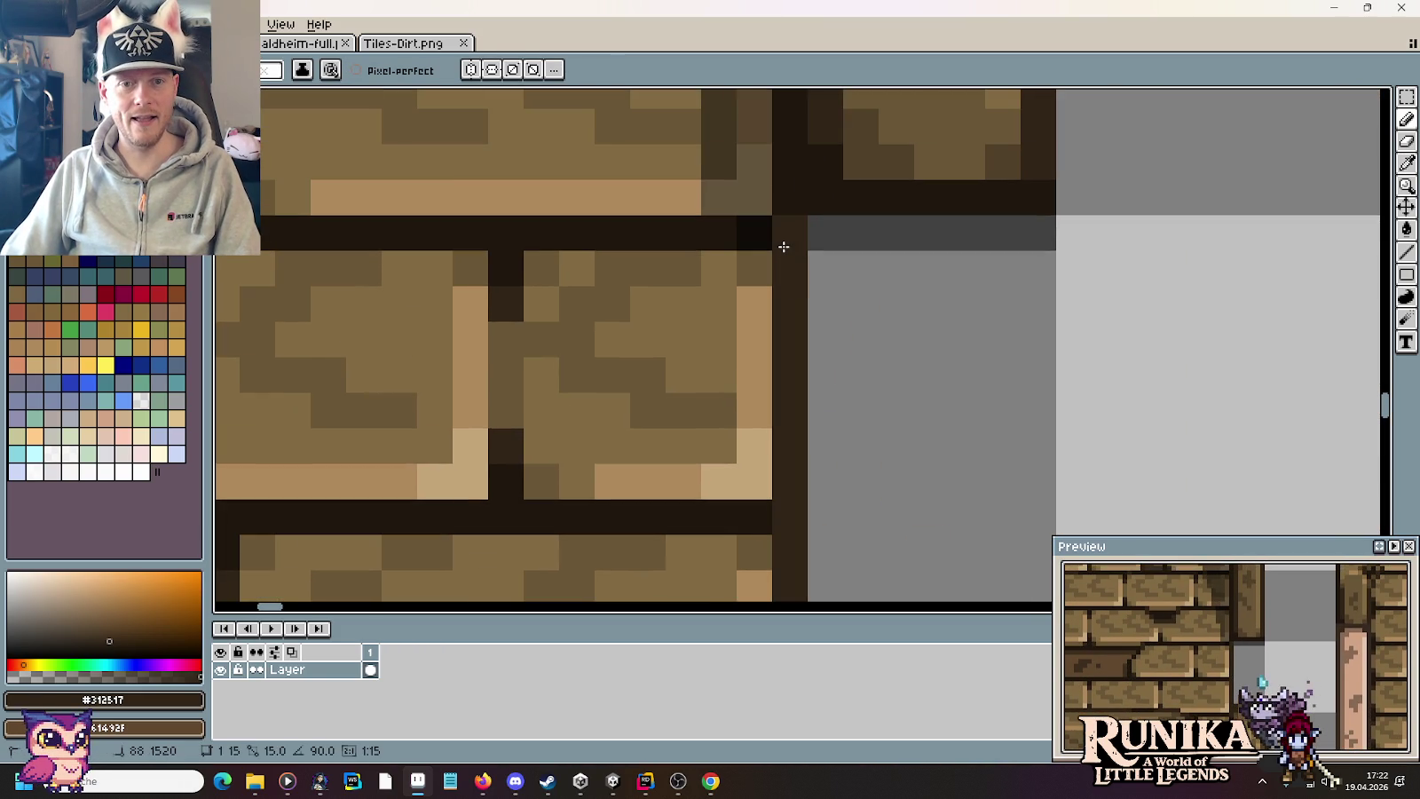
Step: Paint the lower edge column in darkest mortar colour and set the drawing colour to black
alt+click(728, 502)
mouse_move(789, 491)
mouse_down()
mouse_move(791, 543)
mouse_move(846, 201)
mouse_move(861, 586)
mouse_up()
alt+click(796, 307)
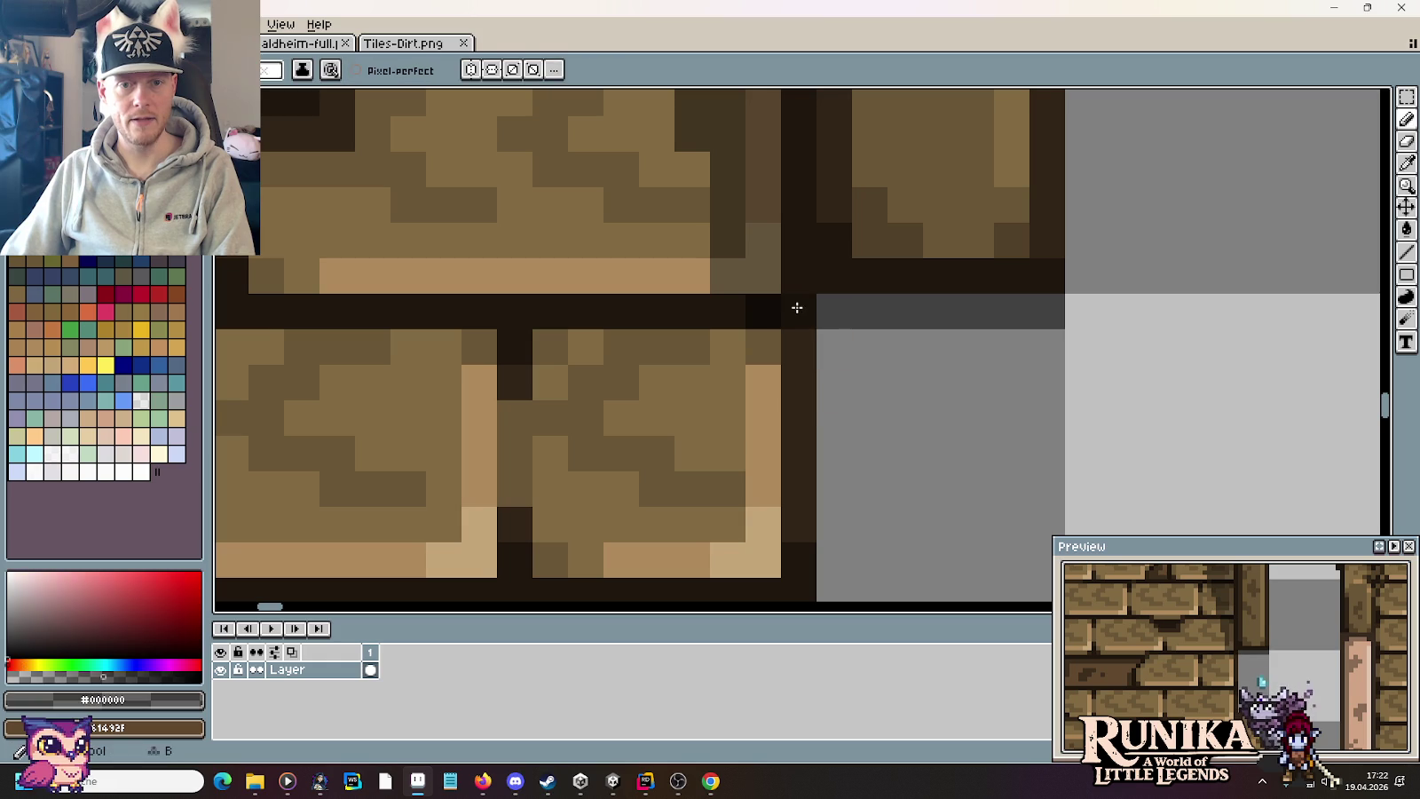
scroll(901, 453, down, 2)
scroll(879, 451, down, 2)
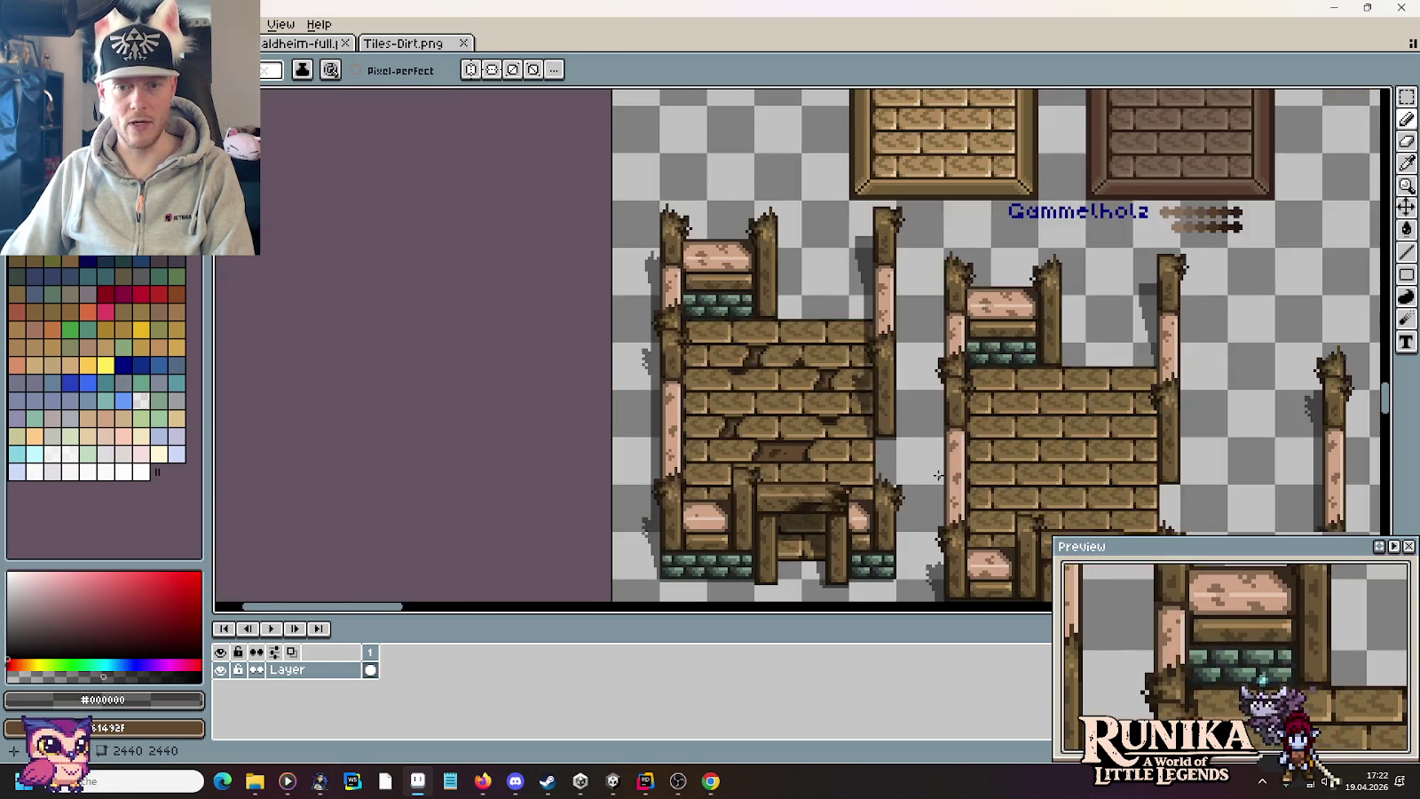
Step: Erase the middle wall variant from the sheet in two rectangular selections
scroll(938, 476, down, 1)
scroll(813, 402, up, 1)
drag(781, 337, 813, 402)
key(m)
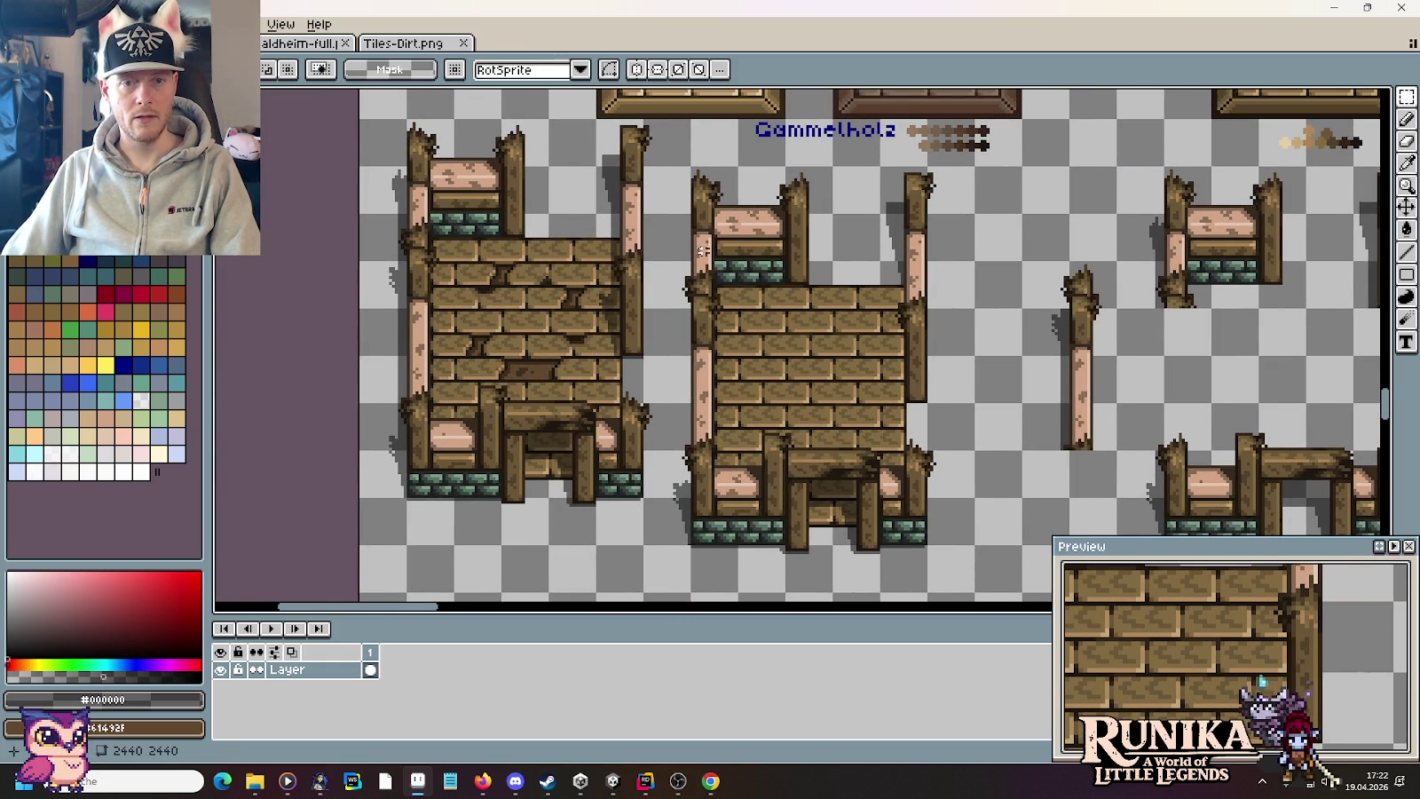
drag(668, 164, 970, 321)
key(Delete)
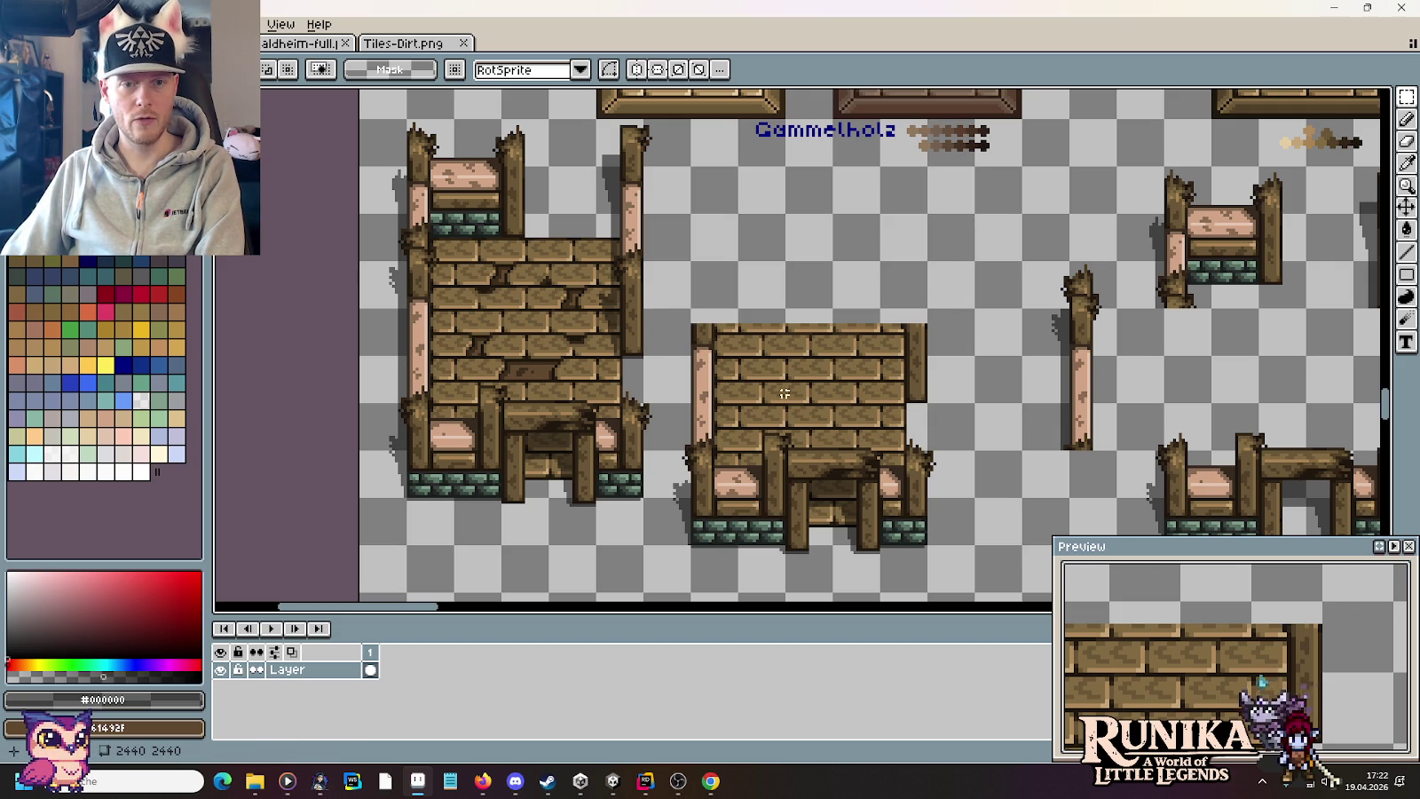
drag(668, 310, 992, 575)
key(Delete)
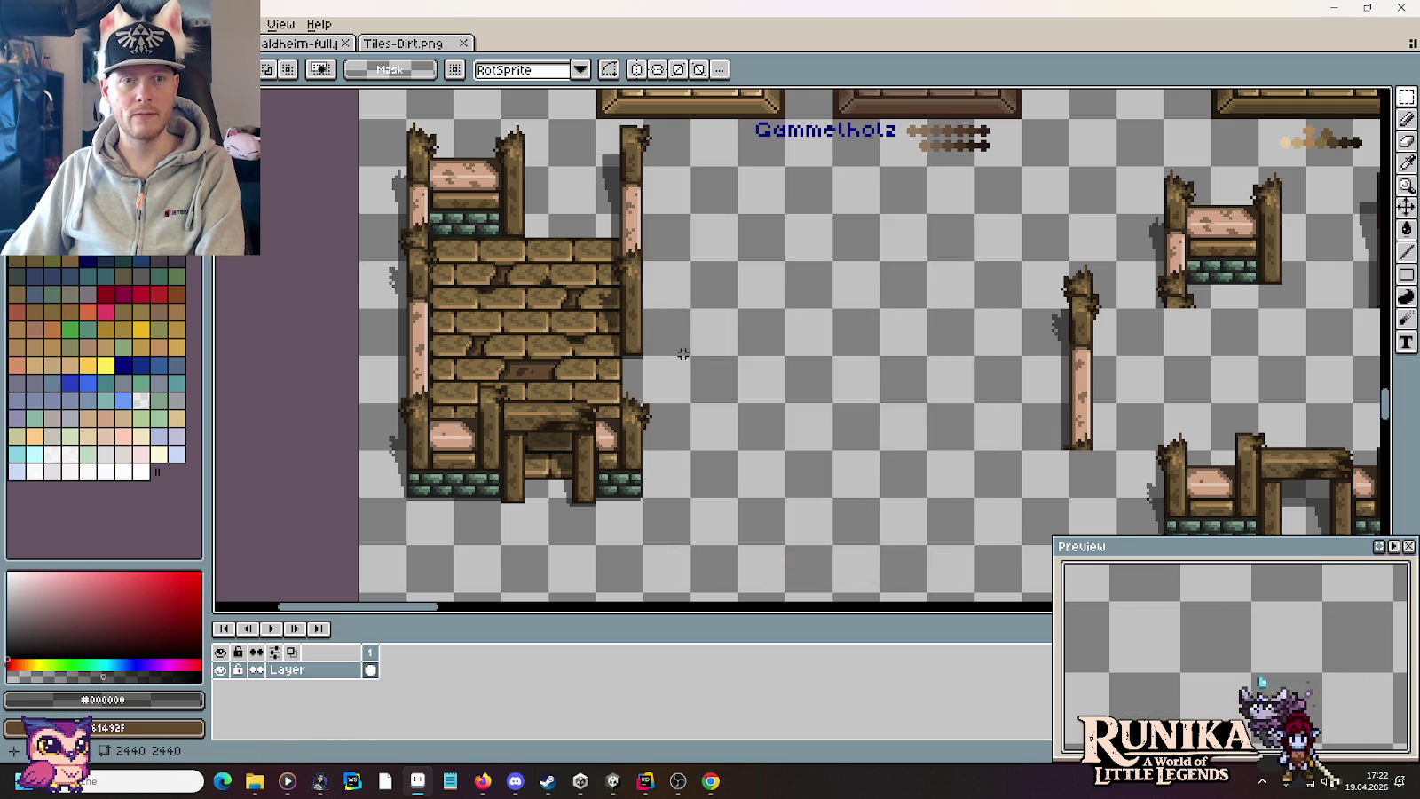
Step: Move the left wall variant right and down and drop it in place
drag(662, 513, 359, 120)
drag(553, 243, 786, 295)
scroll(507, 402, down, 3)
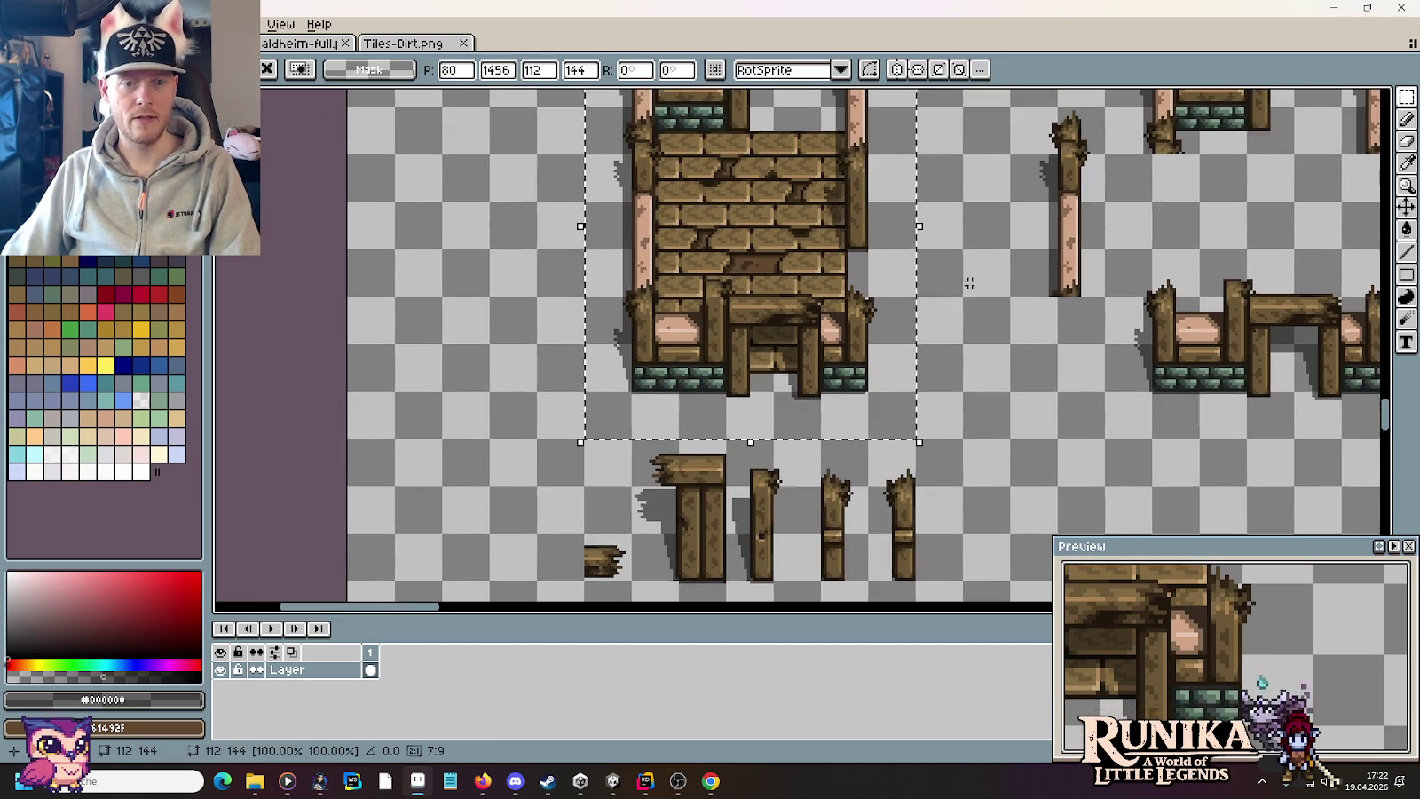
click(978, 251)
scroll(977, 251, down, 1)
scroll(940, 369, down, 1)
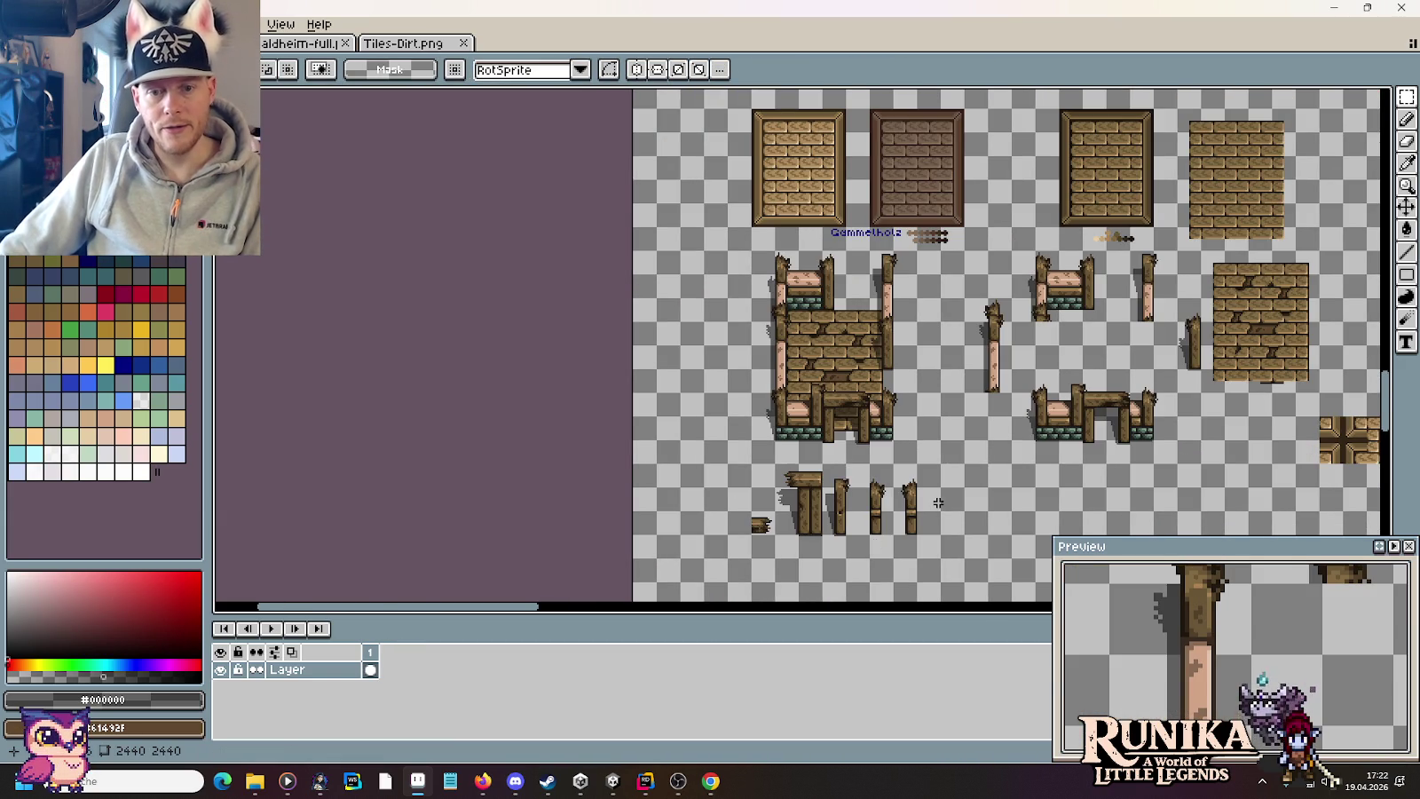
Step: Select the broken fence post and move it up and to the left
scroll(938, 503, up, 2)
drag(738, 574, 737, 462)
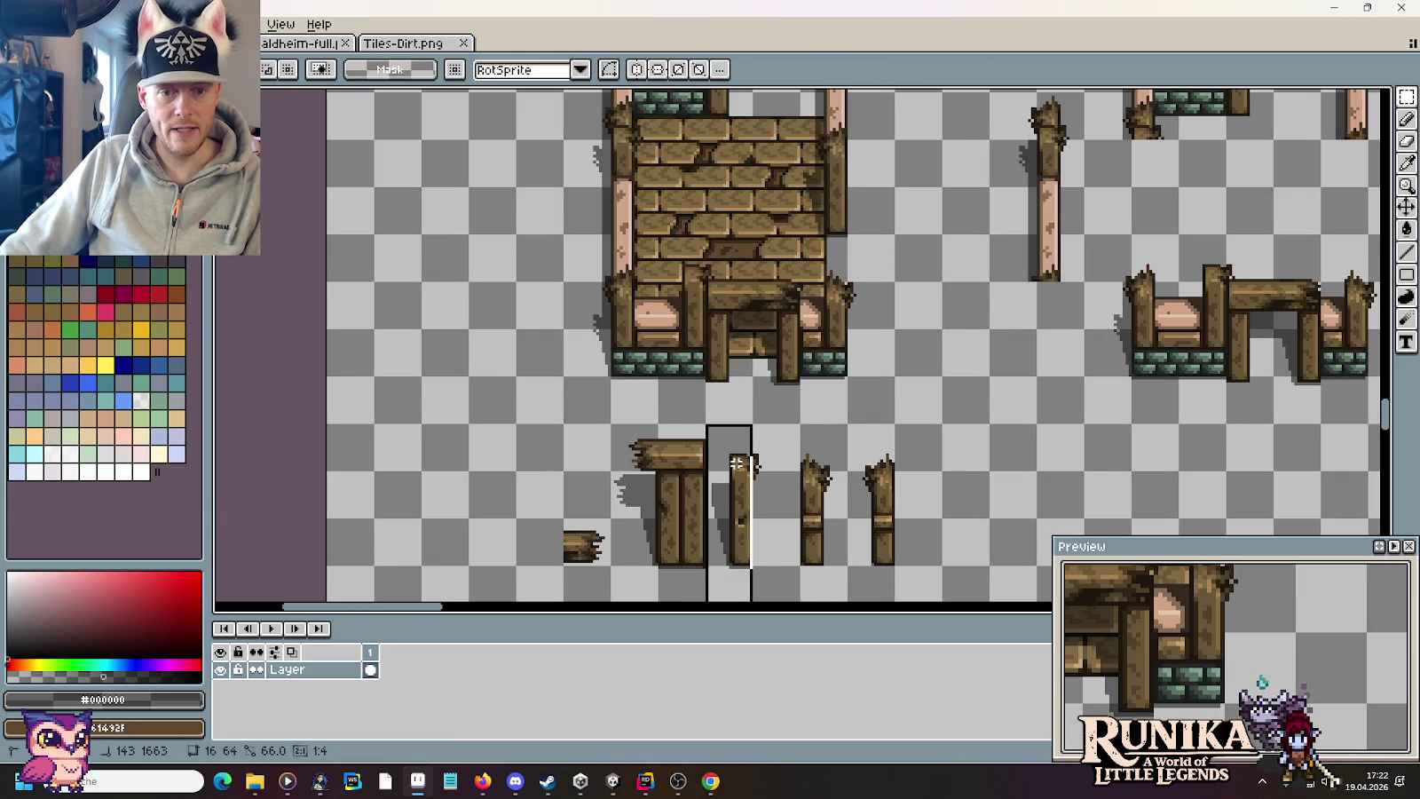
drag(763, 585, 707, 424)
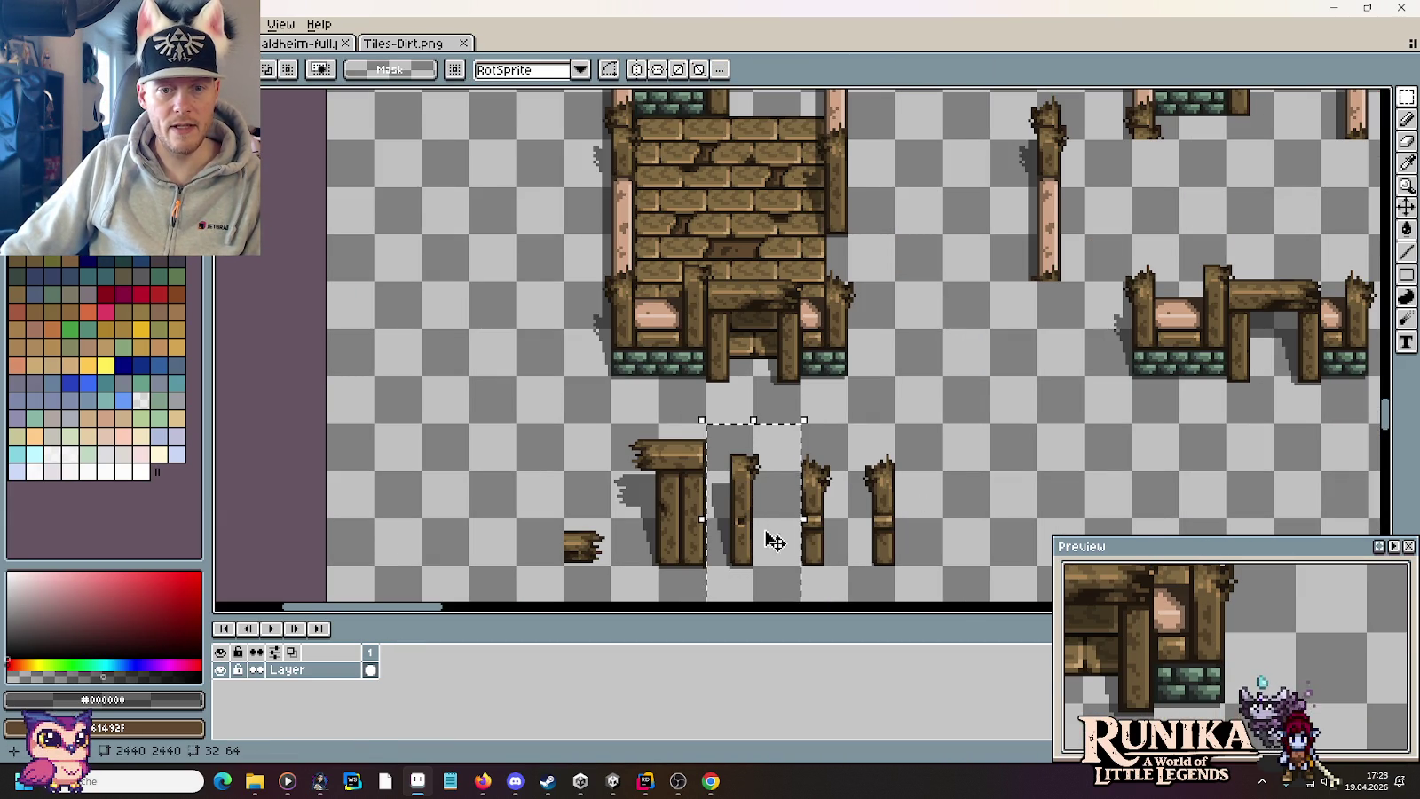
drag(774, 541, 539, 299)
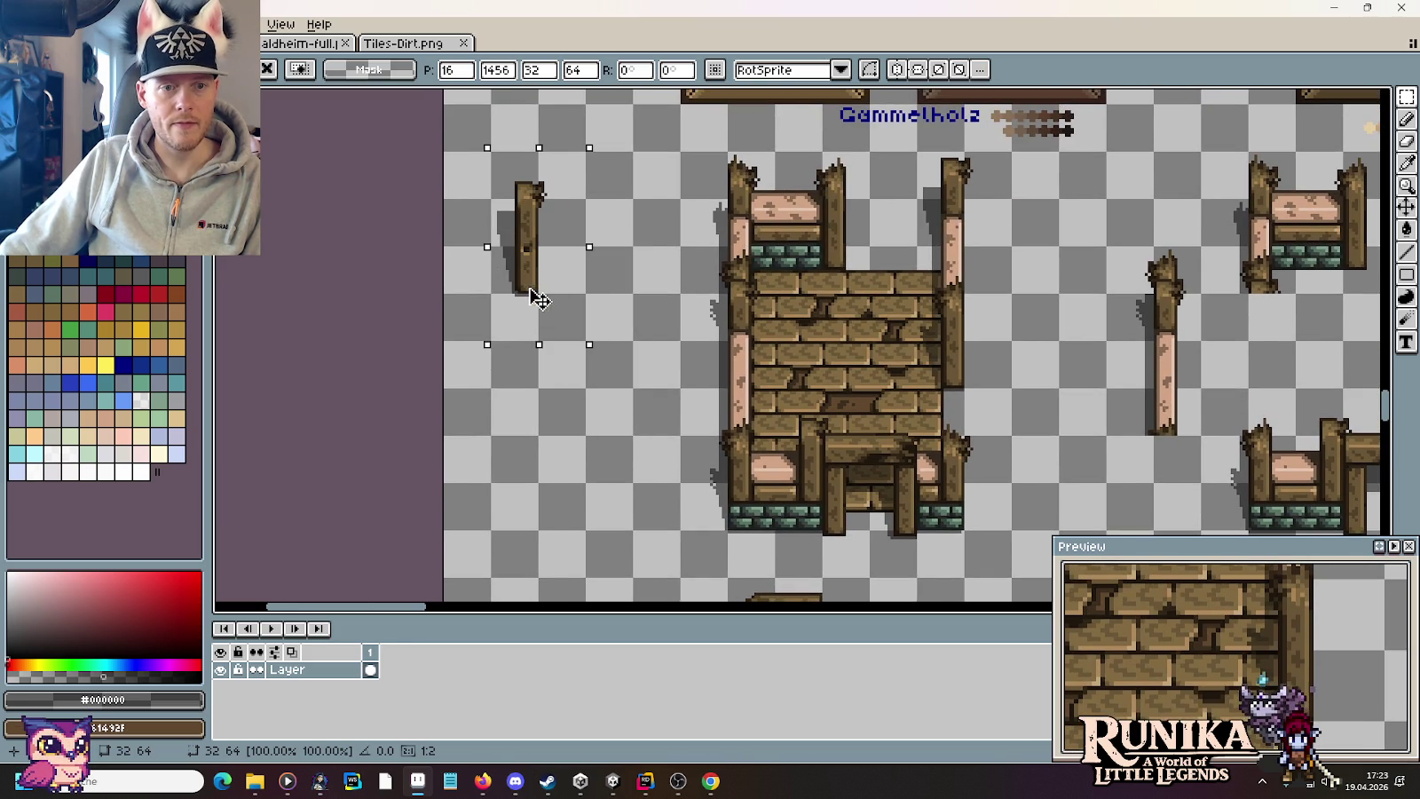
scroll(522, 300, down, 3)
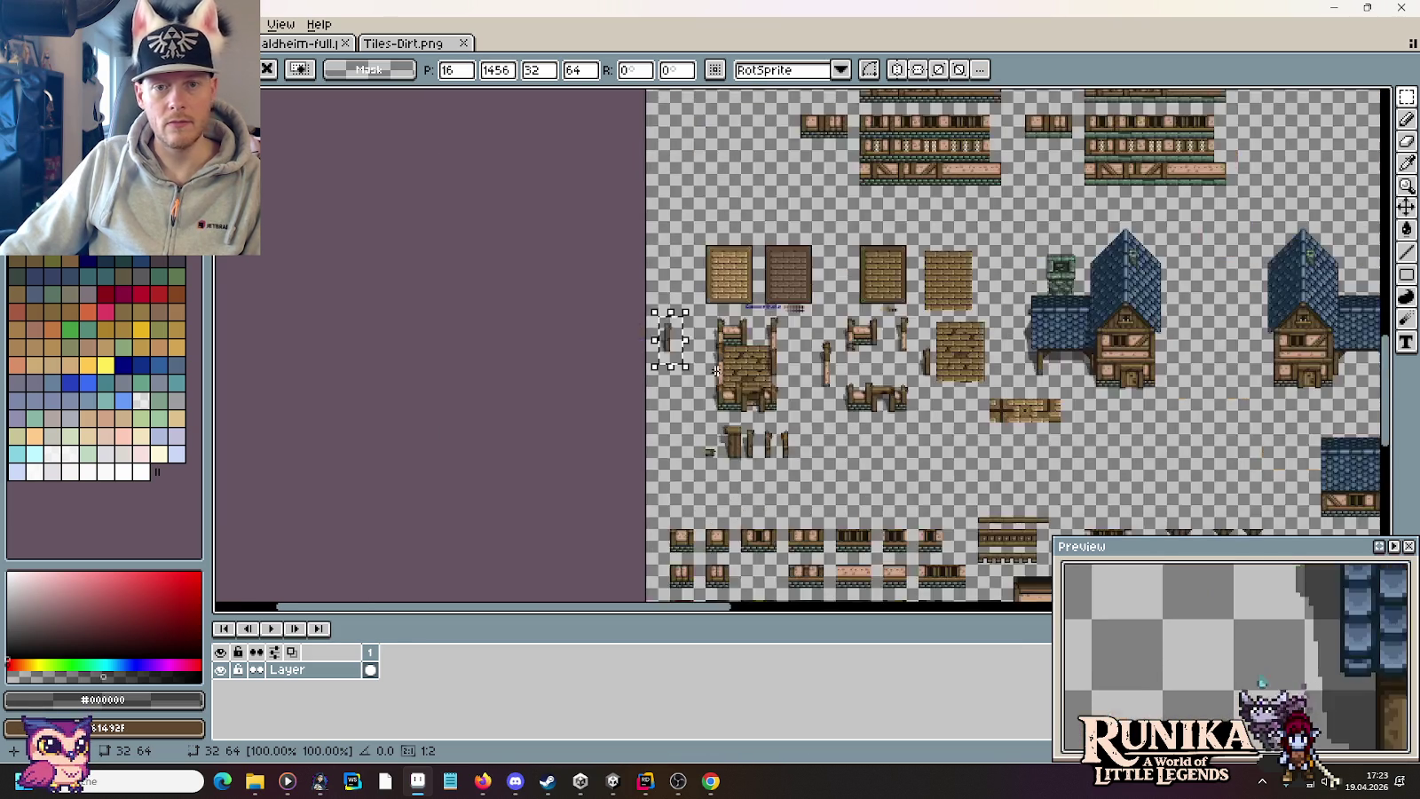
scroll(792, 355, up, 3)
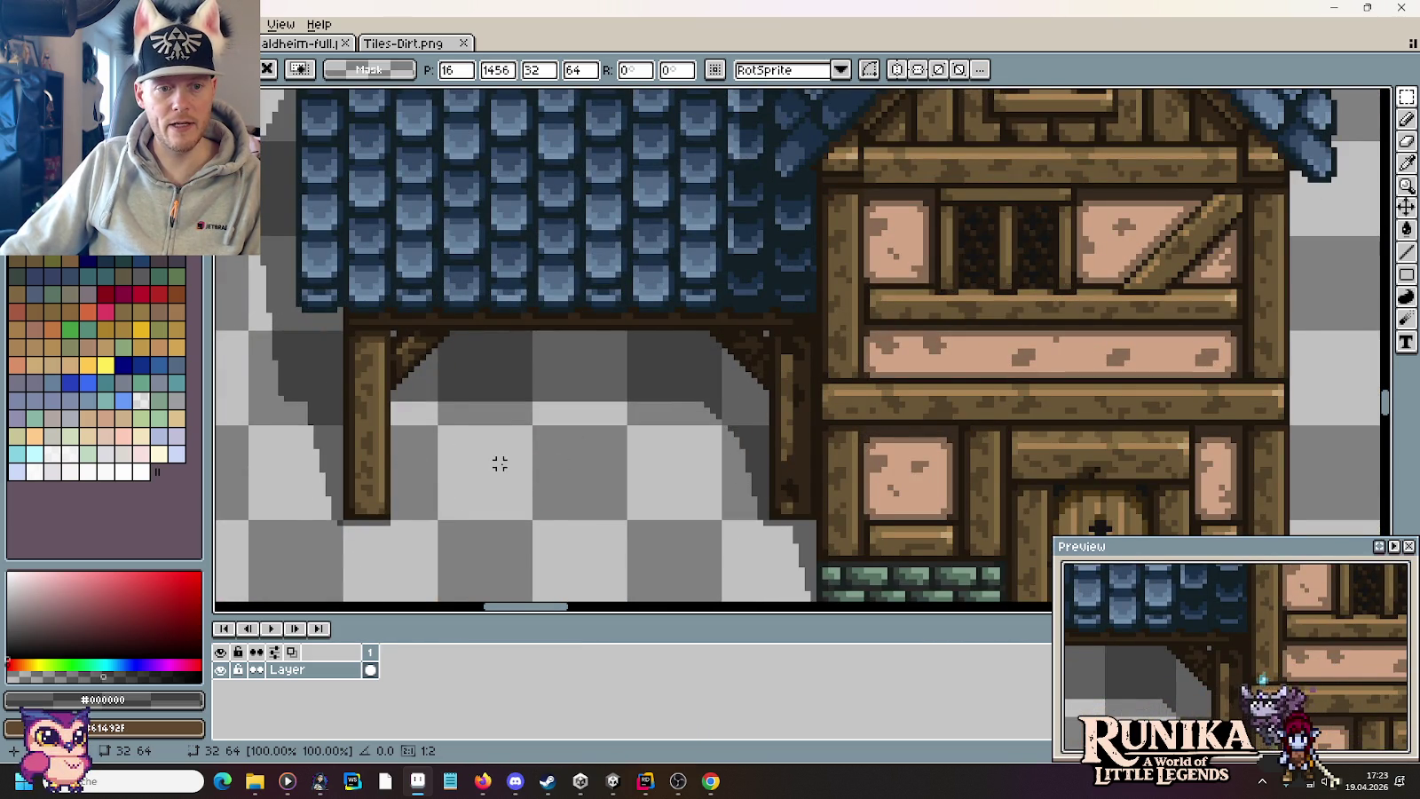
scroll(500, 463, down, 3)
scroll(488, 399, left, 3)
scroll(479, 373, left, 3)
scroll(469, 337, up, 3)
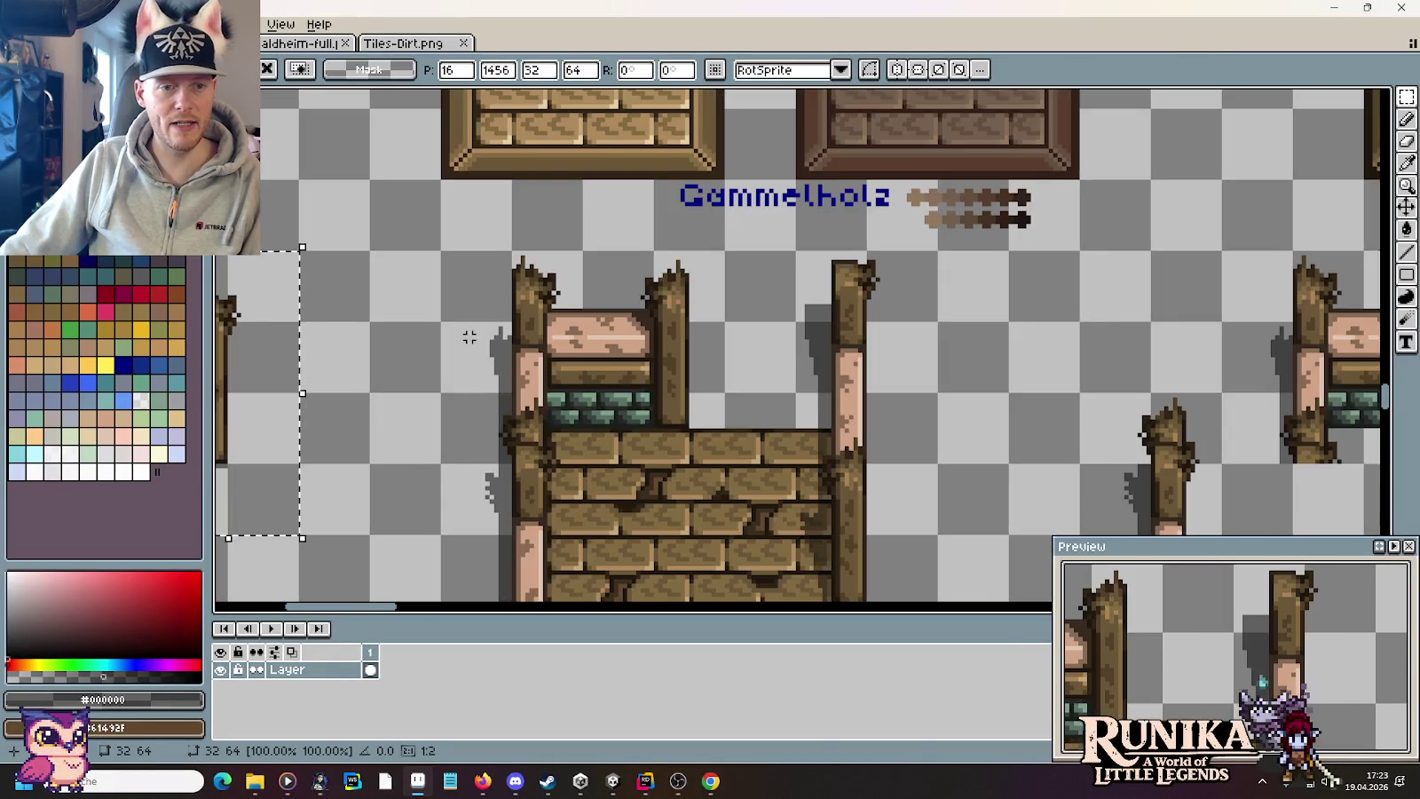
scroll(469, 337, left, 5)
Step: Shift the post further left, nudge it down one pixel, and drop it
drag(610, 374, 572, 376)
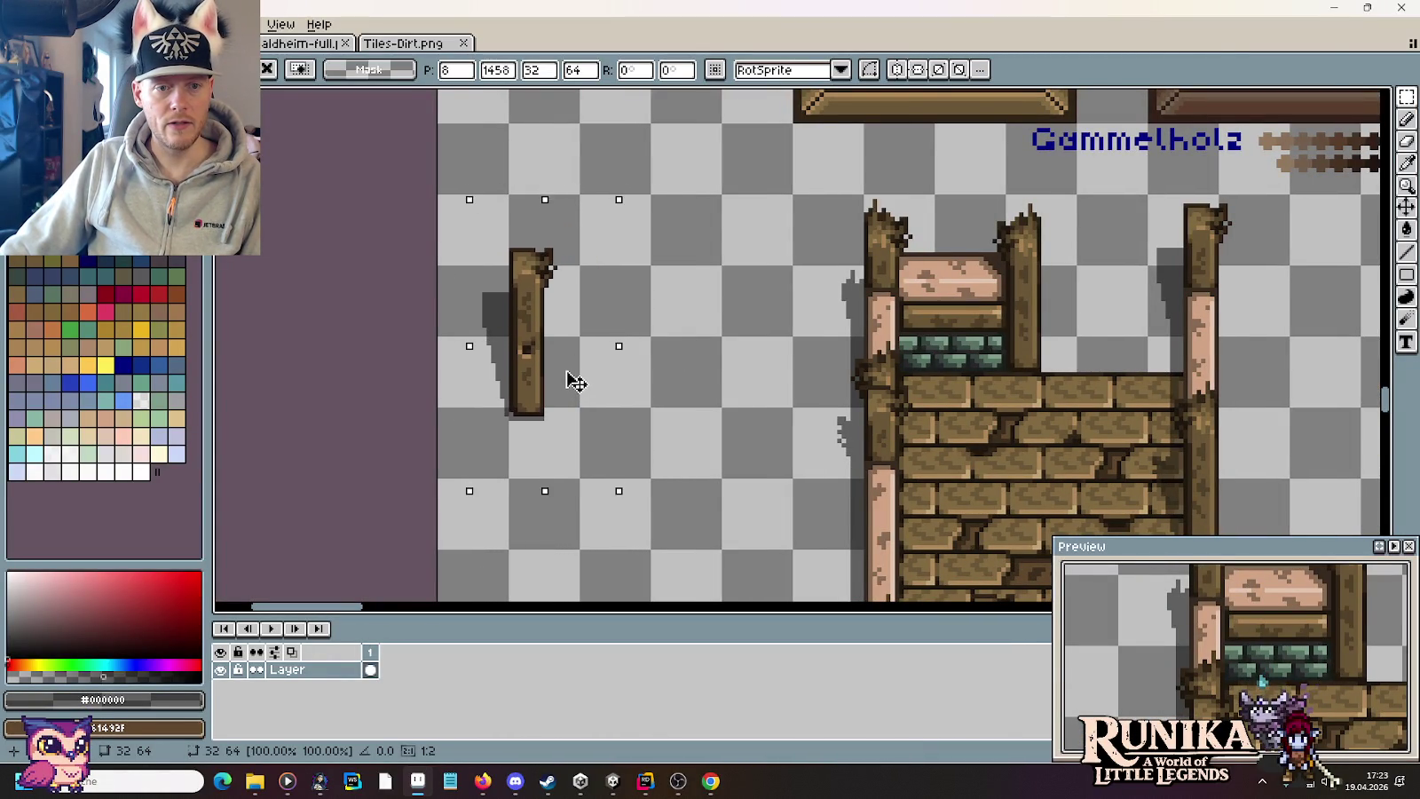
key(Down)
key(Down)
key(Down)
key(Down)
key(Down)
key(Down)
click(726, 377)
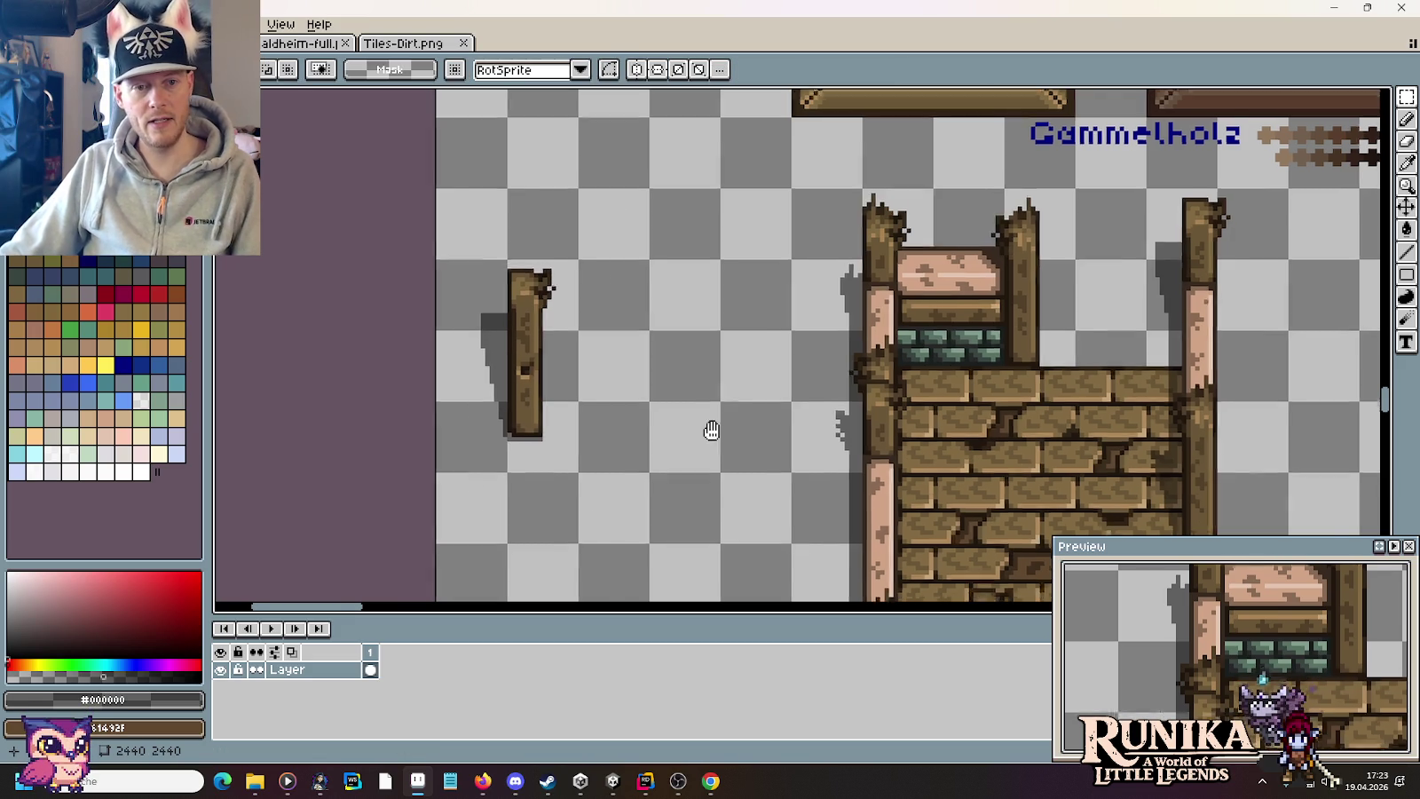
scroll(672, 238, down, 1)
scroll(798, 362, down, 1)
scroll(799, 362, up, 2)
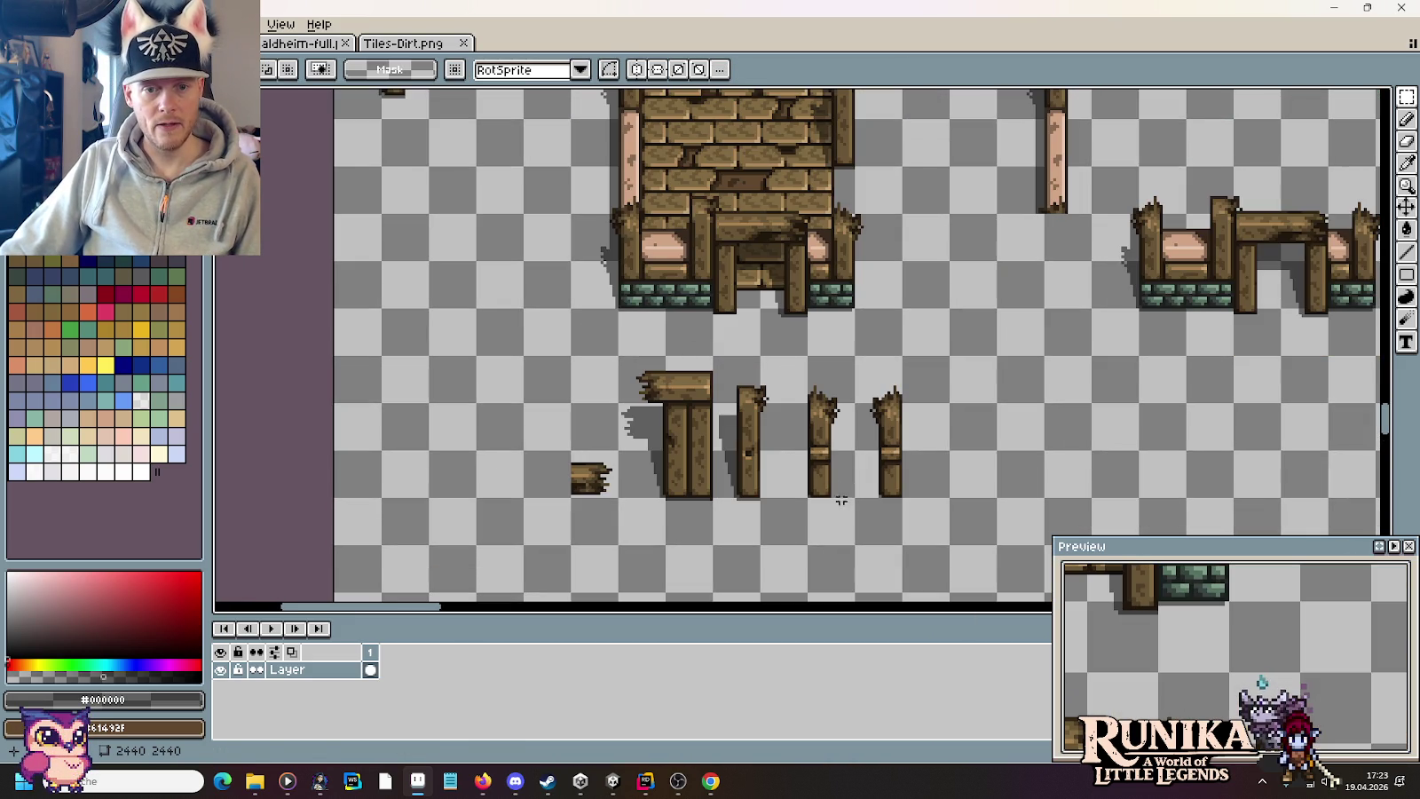
Step: Copy a banded broken post beneath the left lone post, checking spacing near the stone base
drag(841, 500, 805, 385)
mouse_move(821, 444)
mouse_down()
mouse_move(544, 348)
mouse_move(422, 366)
mouse_up()
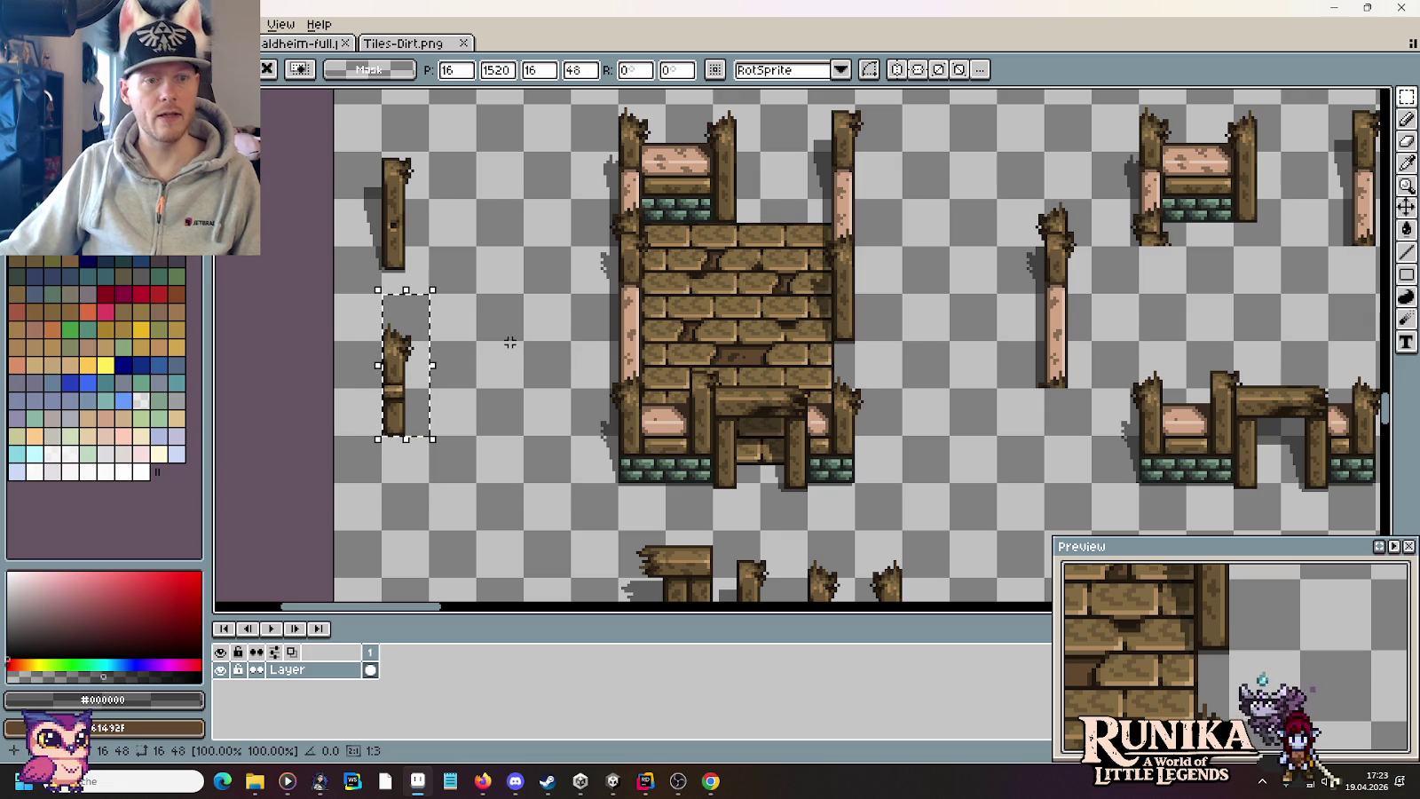
drag(661, 230, 427, 213)
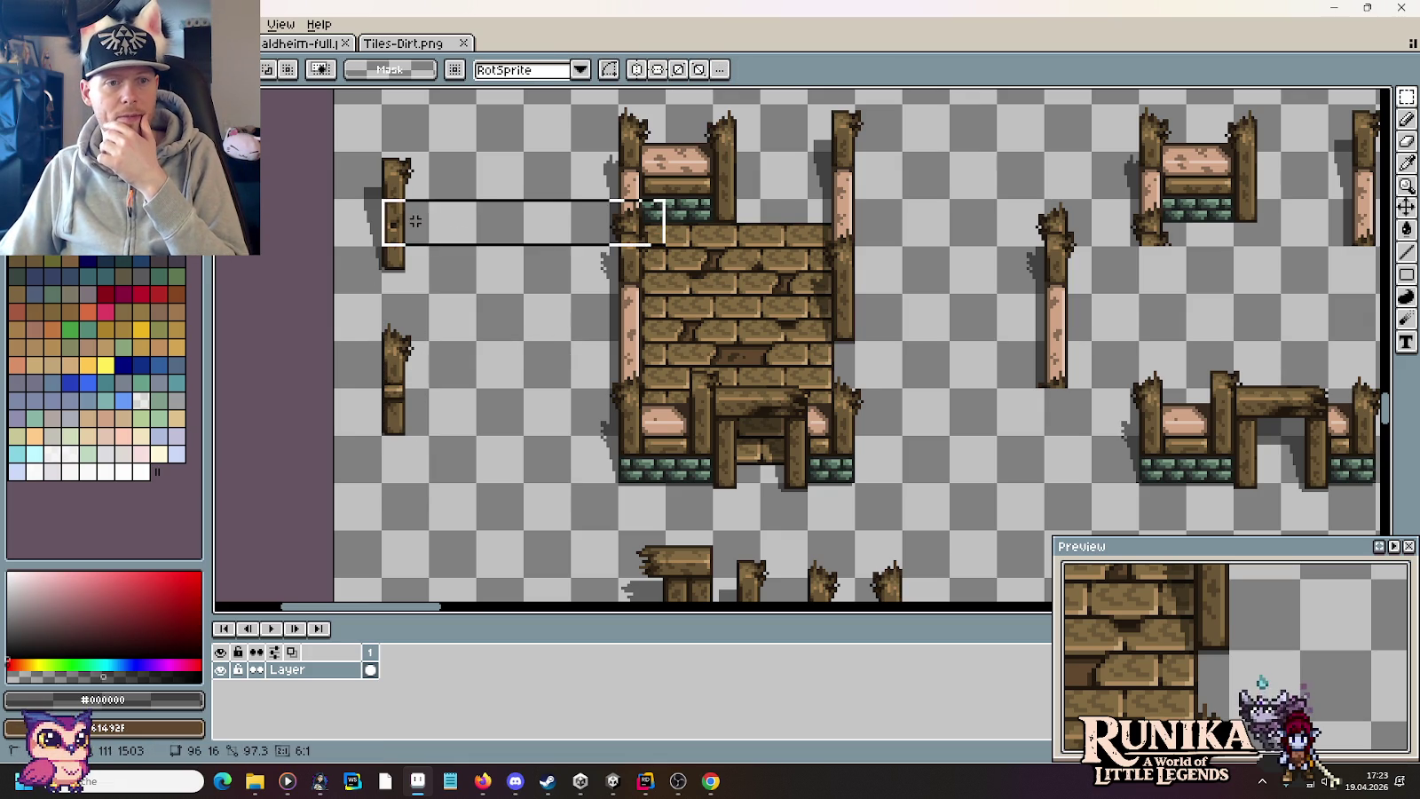
drag(688, 457, 415, 466)
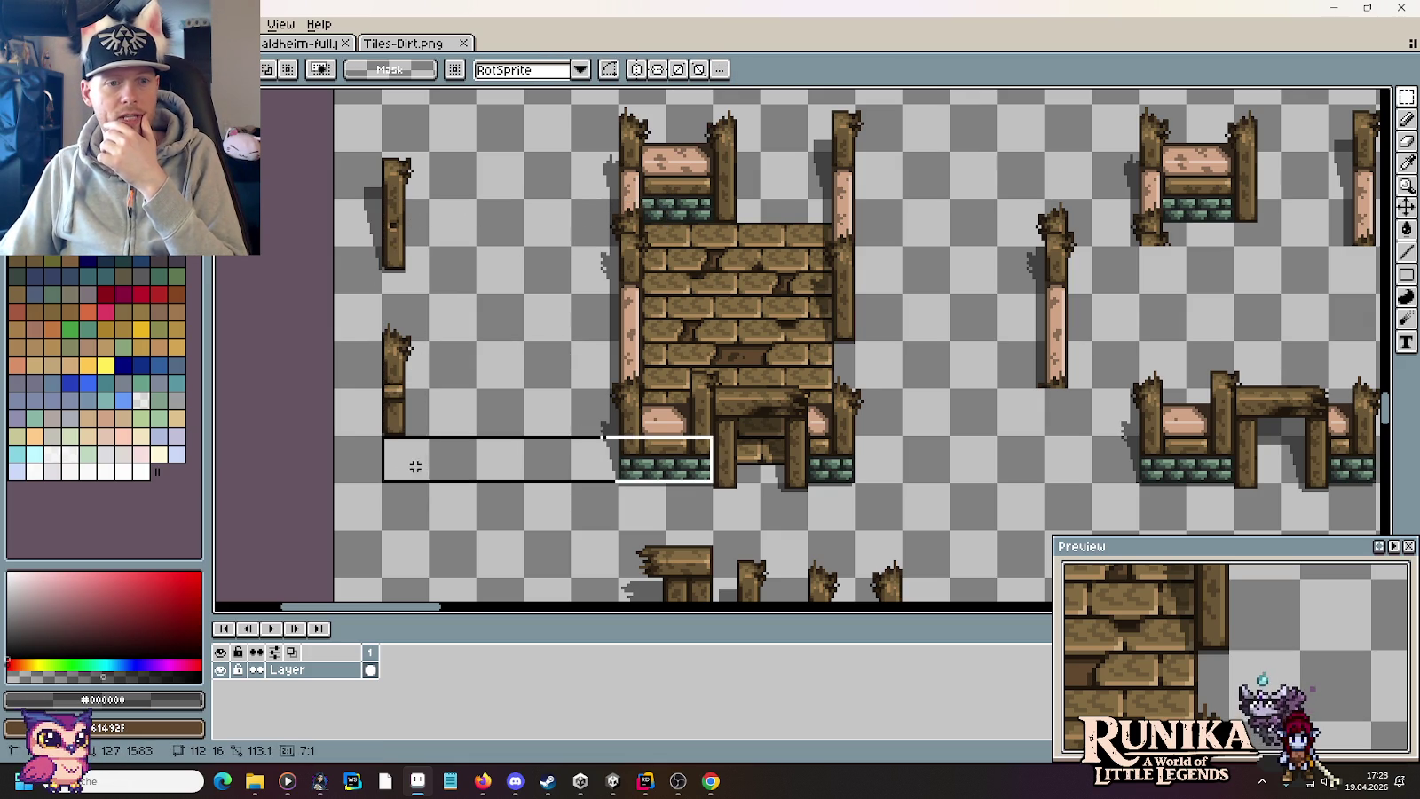
click(506, 333)
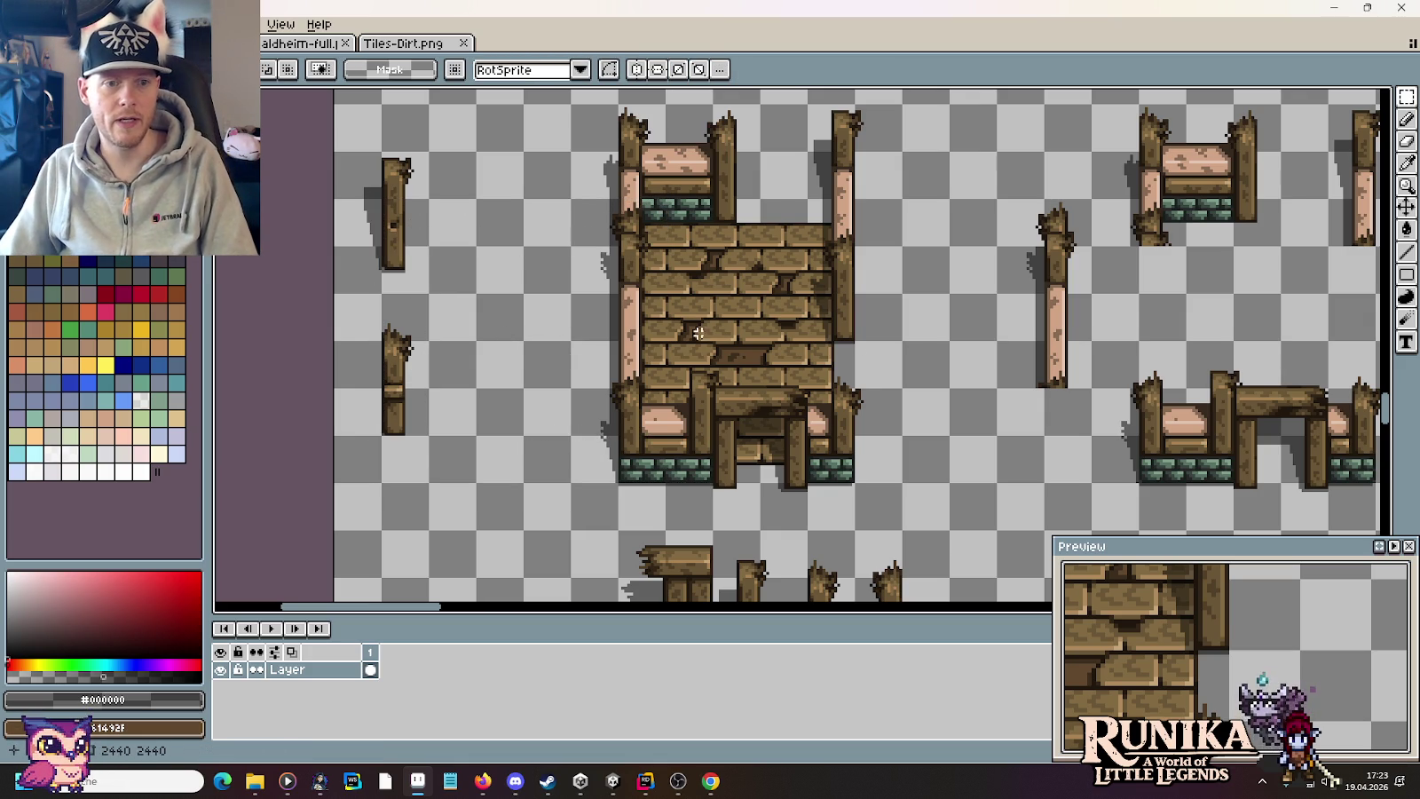
scroll(896, 292, right, 5)
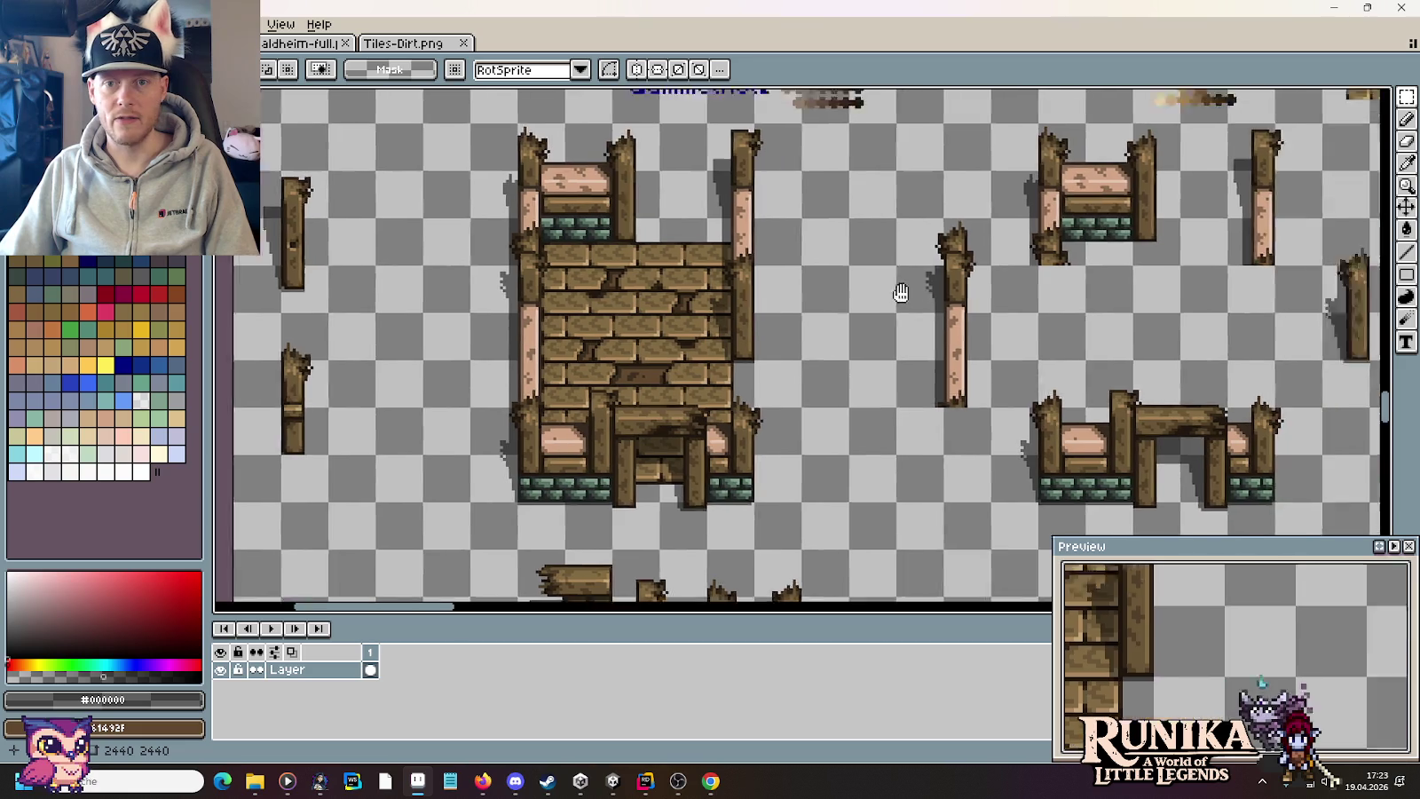
scroll(1000, 270, up, 2)
scroll(626, 376, left, 6)
scroll(396, 374, down, 2)
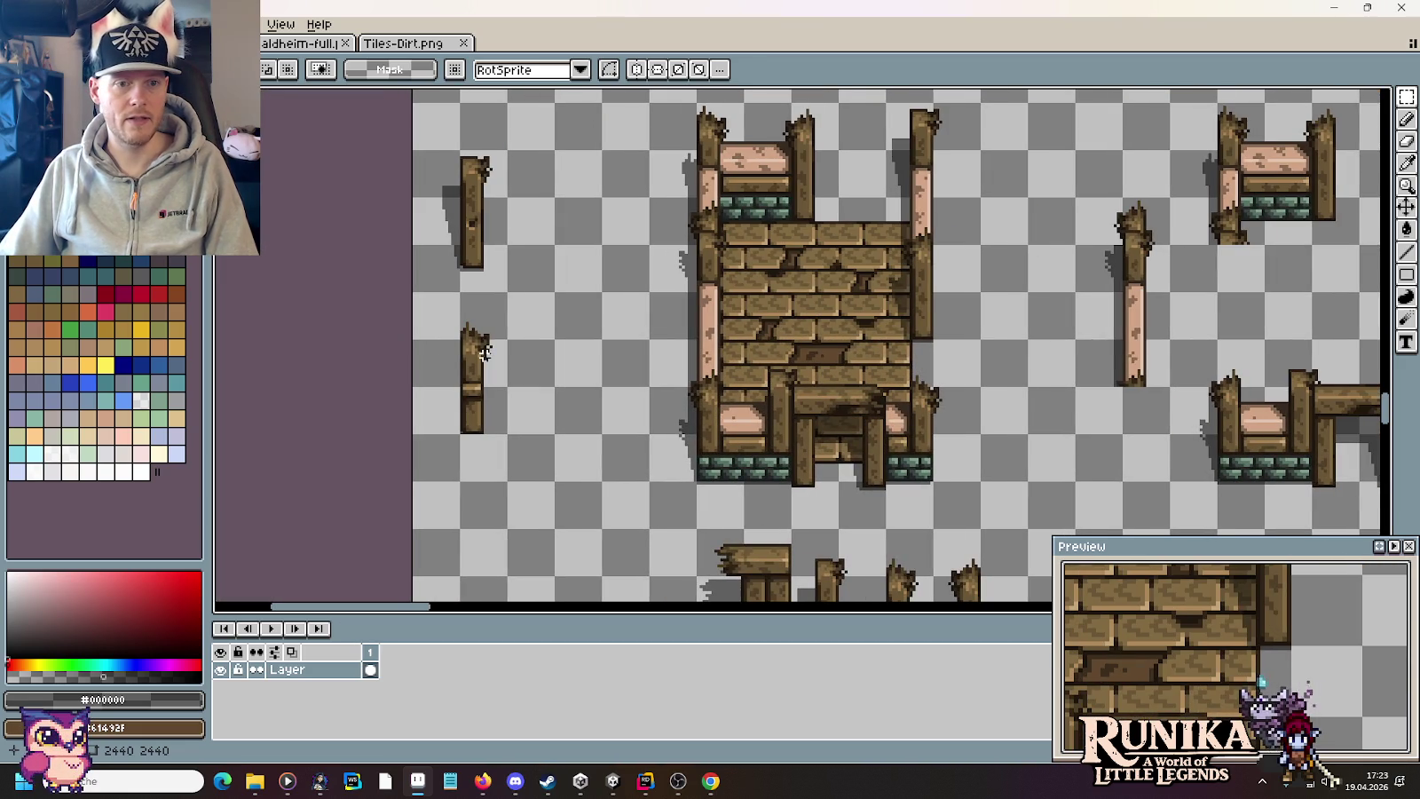
scroll(989, 355, right, 7)
scroll(994, 390, up, 1)
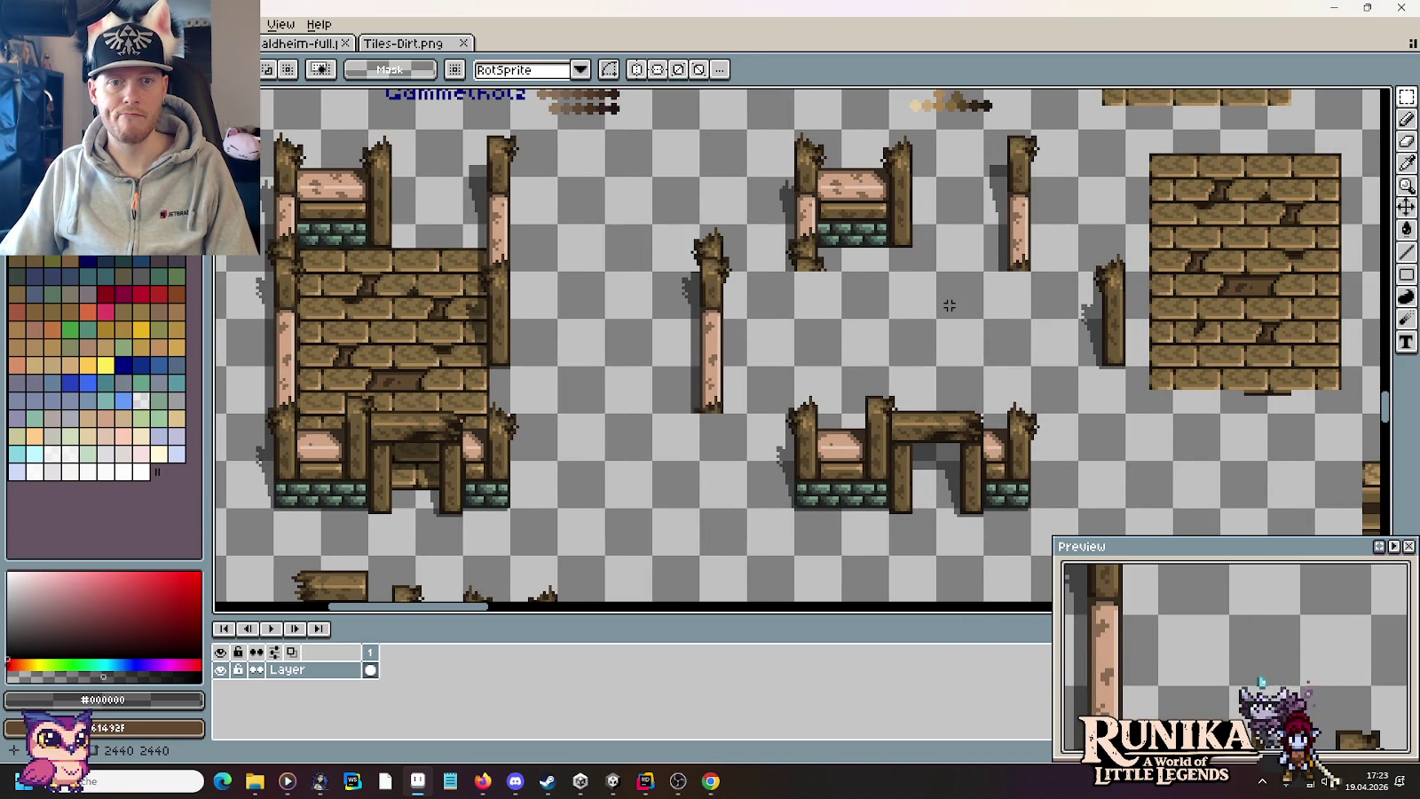
drag(677, 312, 1058, 280)
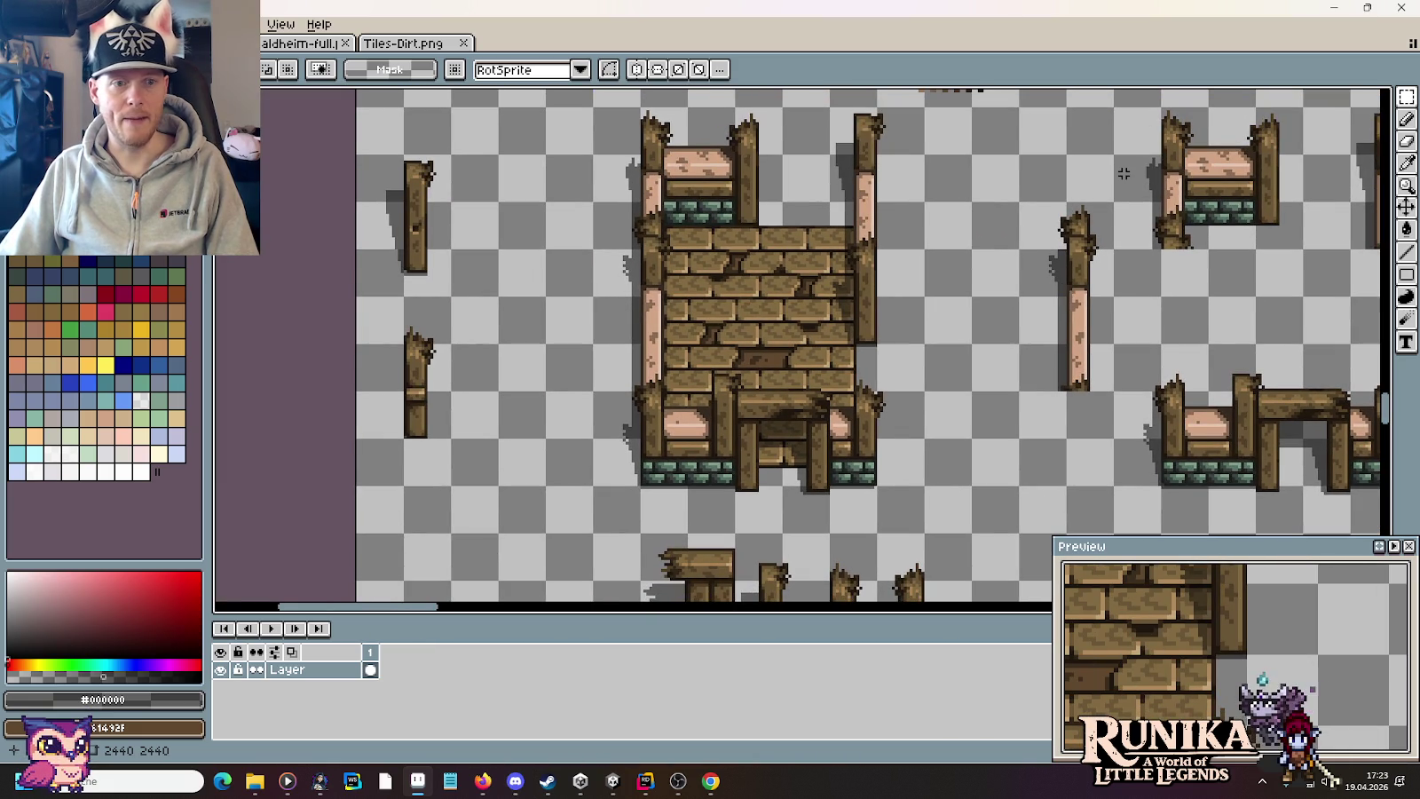
Step: Select the shadow beside the trunk post and move it into its new position
scroll(1143, 146, up, 3)
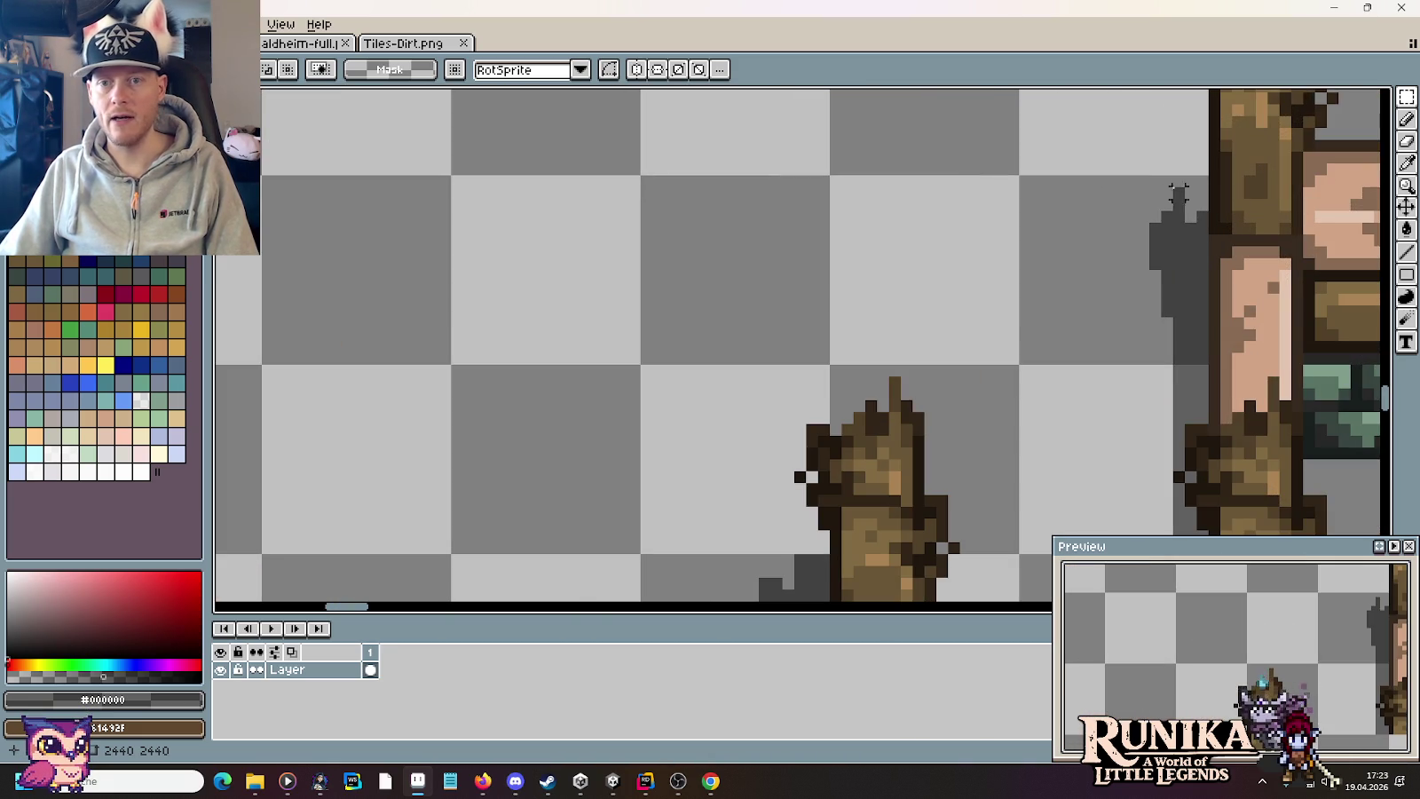
drag(1202, 182, 1090, 348)
key(ctrl+d)
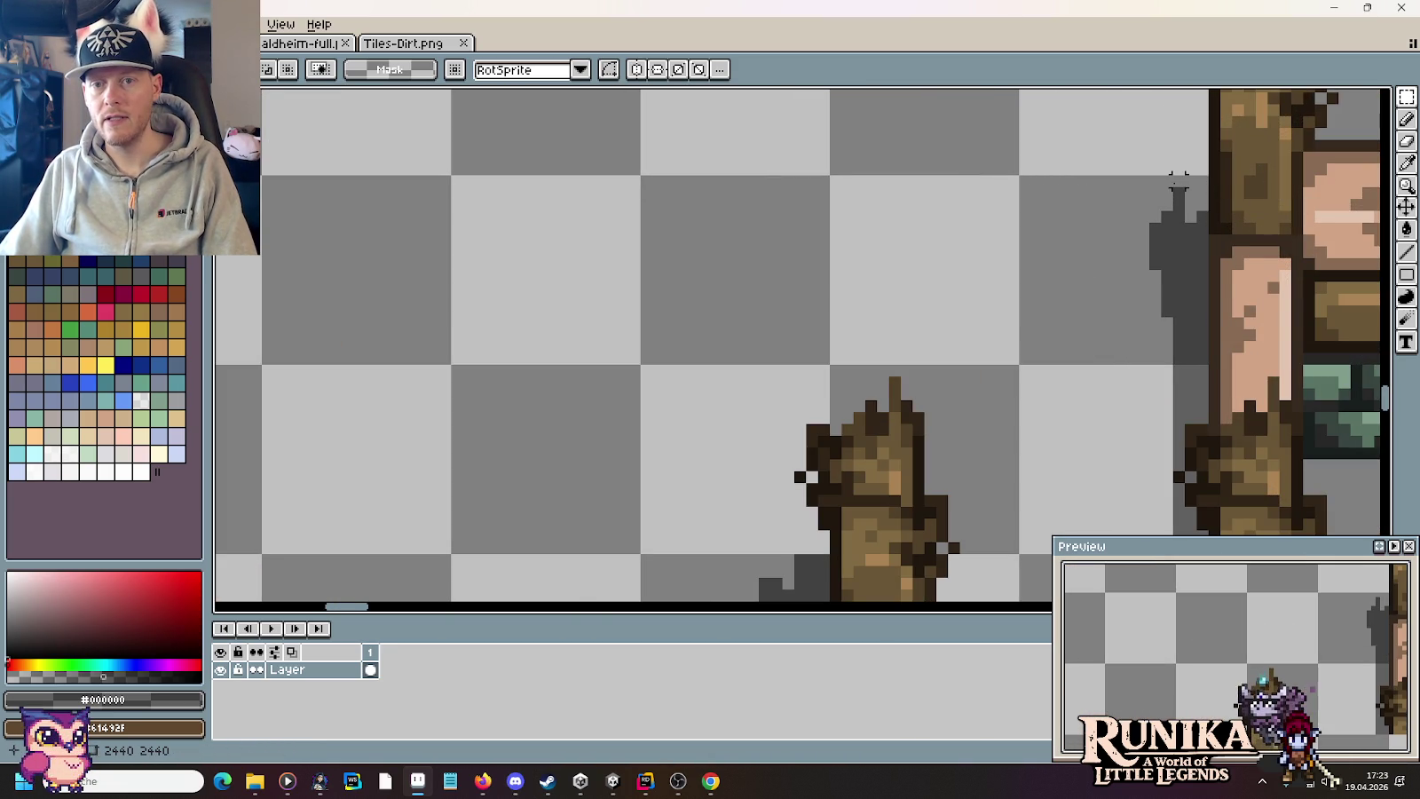
scroll(1261, 181, down, 3)
mouse_move(522, 475)
mouse_down()
mouse_move(741, 463)
mouse_move(440, 557)
mouse_move(627, 489)
mouse_up()
scroll(1215, 191, up, 3)
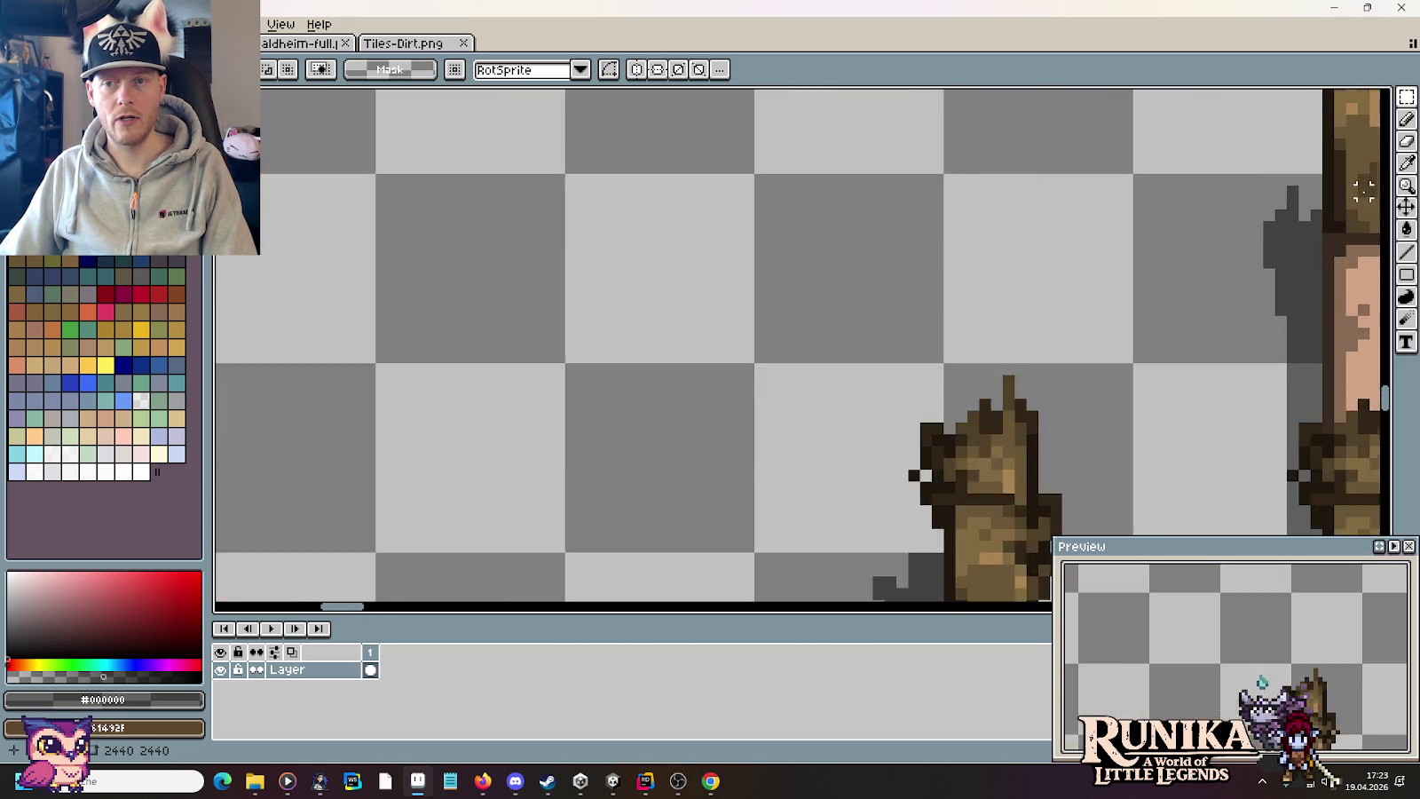
scroll(1106, 275, up, 2)
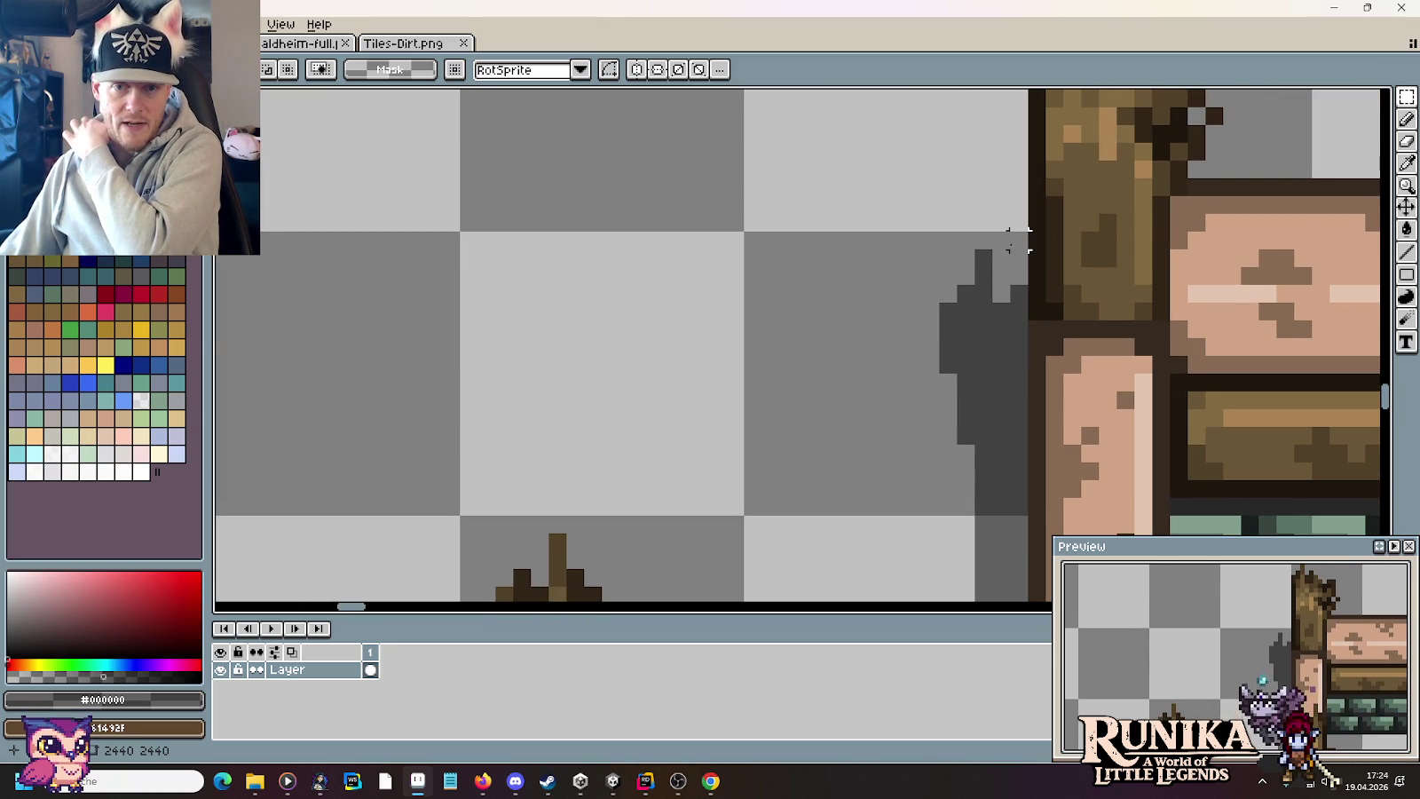
scroll(1011, 244, down, 1)
scroll(666, 431, down, 2)
scroll(710, 399, down, 1)
scroll(802, 366, up, 2)
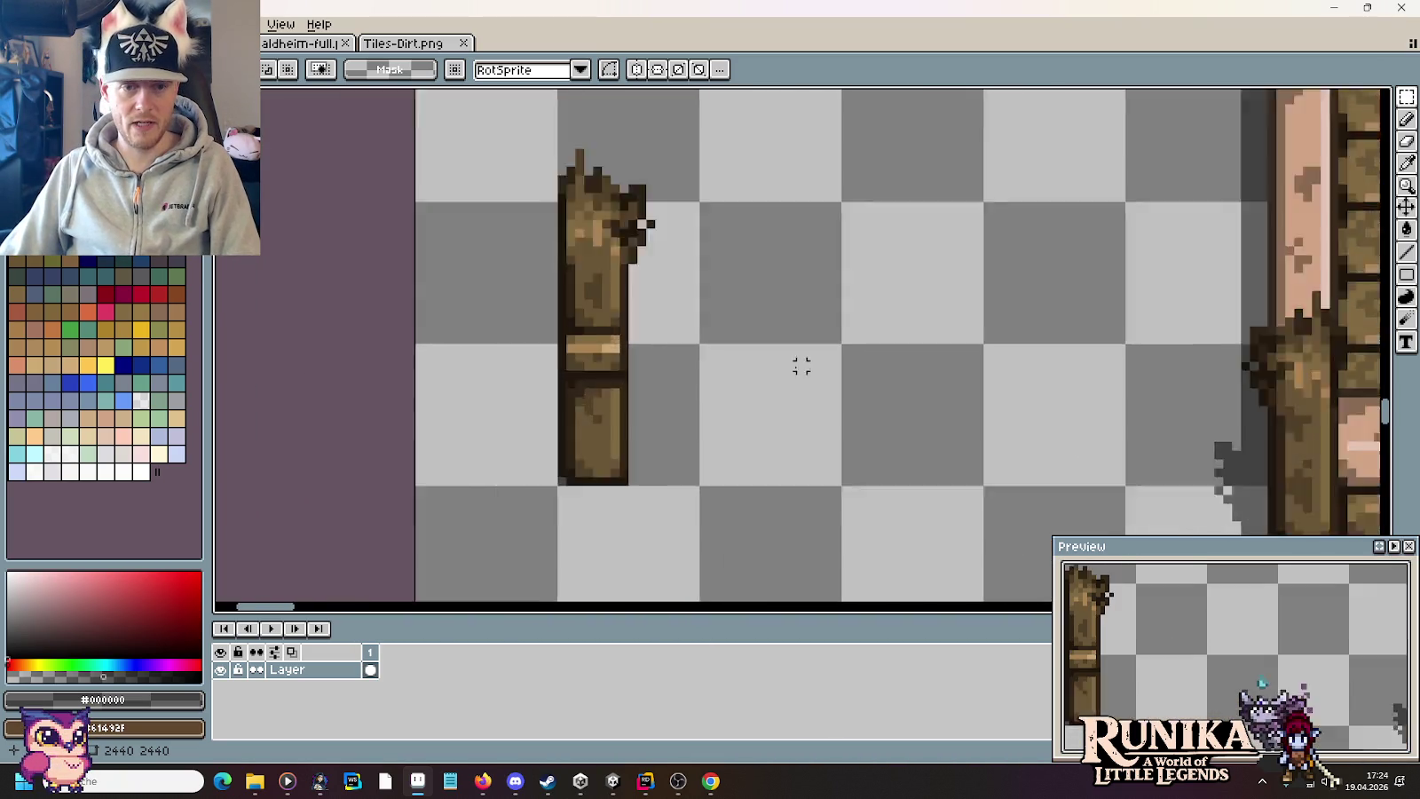
scroll(801, 367, up, 1)
drag(691, 216, 871, 491)
drag(830, 348, 578, 361)
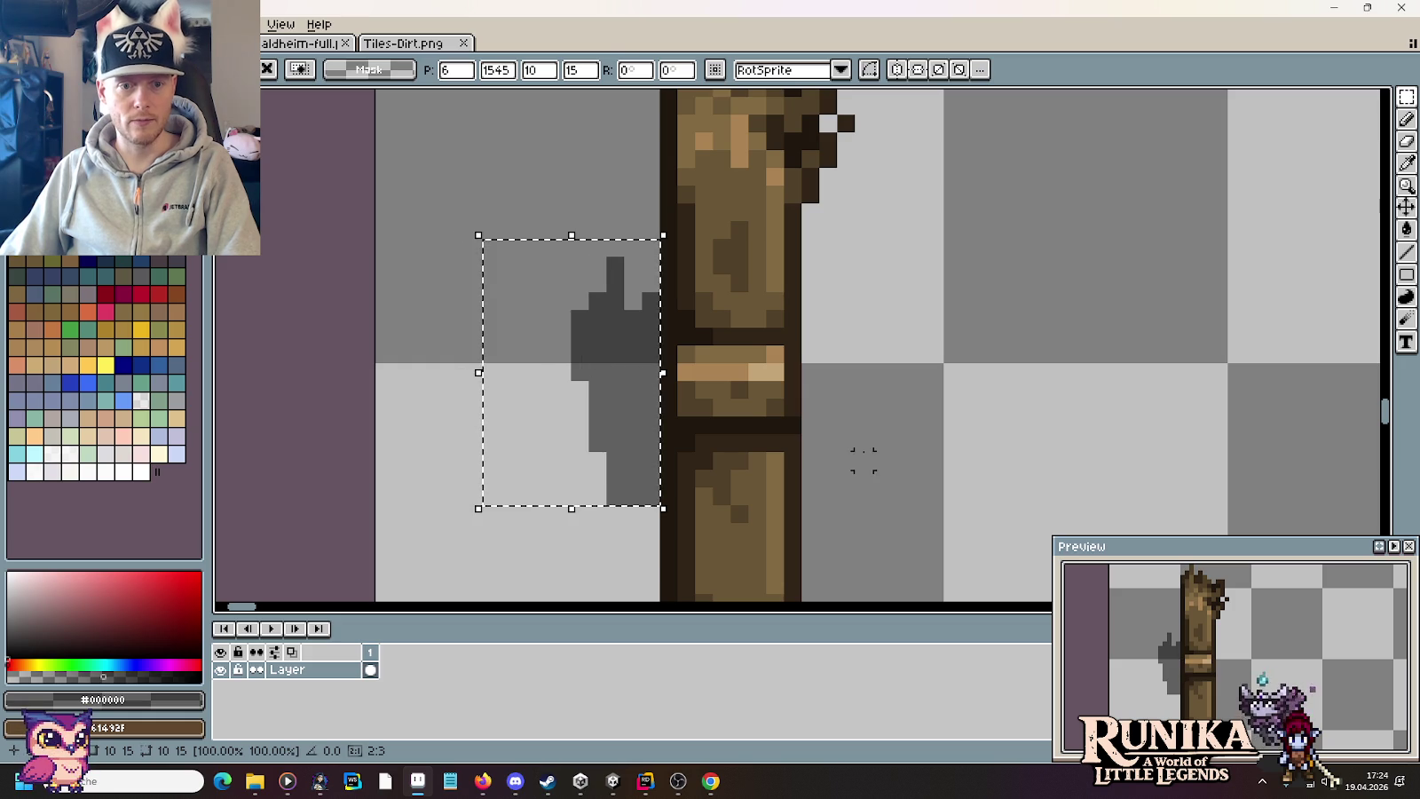
key(ctrl+d)
Step: Shift the lone post's shadow up one pixel and flood-fill the light gap beside it darker
scroll(862, 466, down, 3)
key(b)
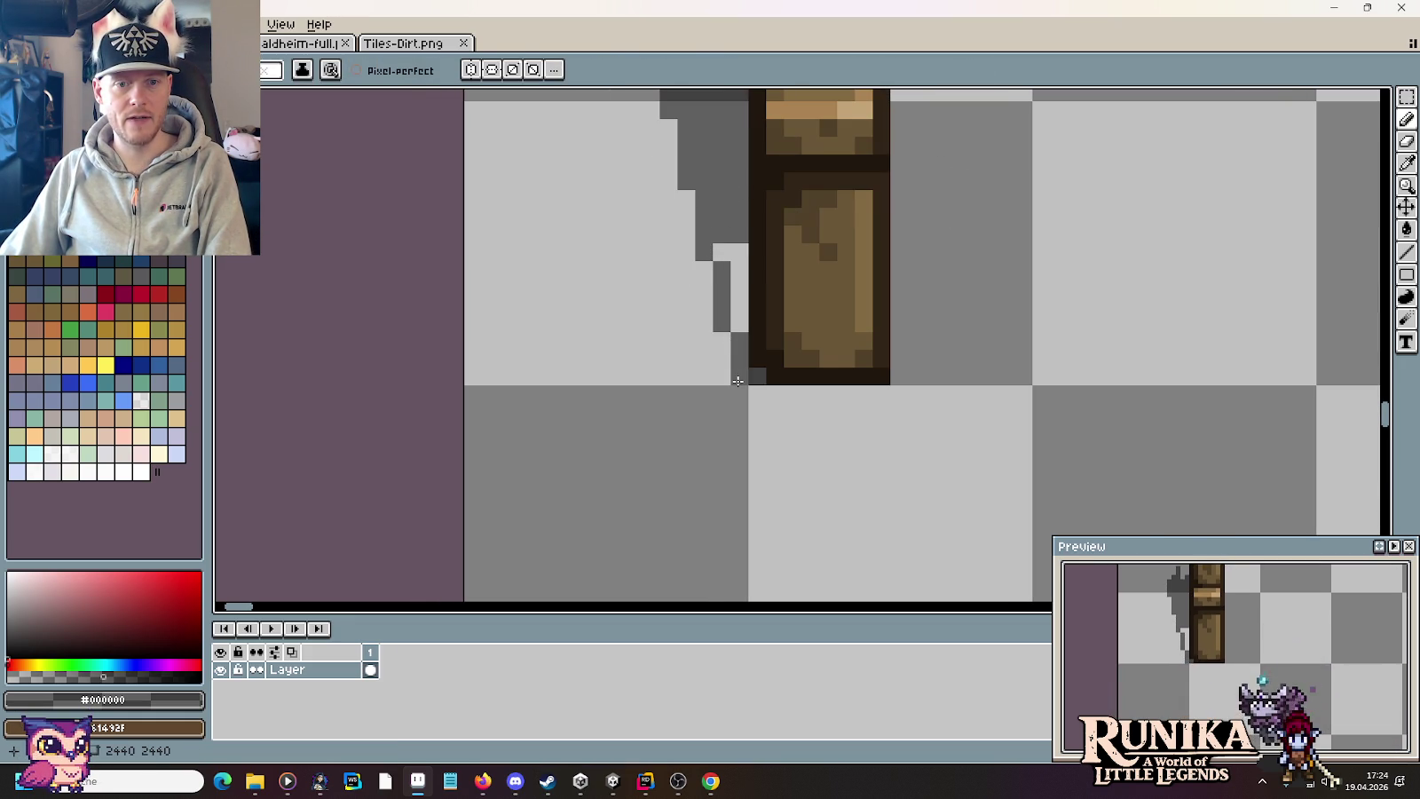
scroll(970, 369, down, 1)
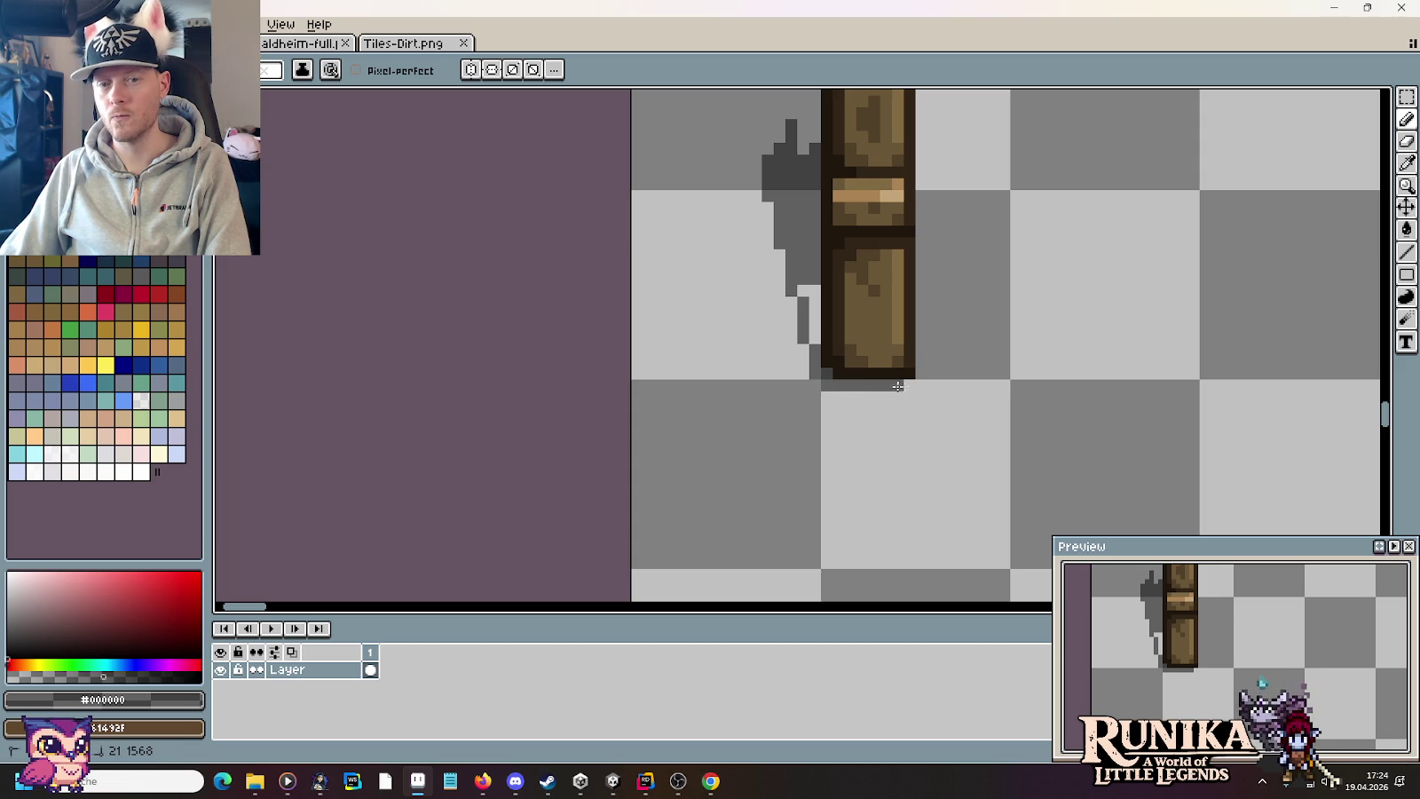
scroll(944, 311, up, 2)
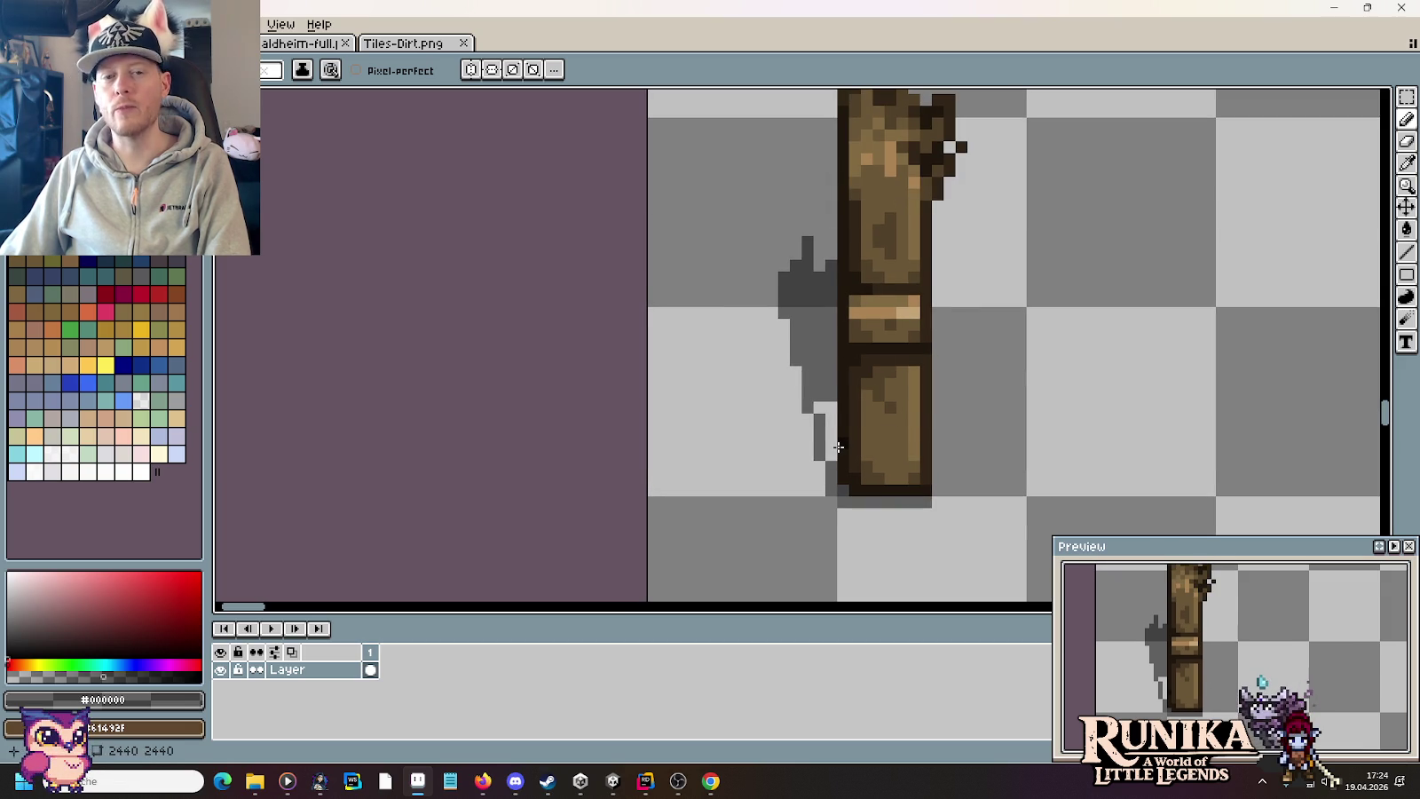
key(m)
drag(746, 209, 834, 457)
key(Up)
key(b)
key(g)
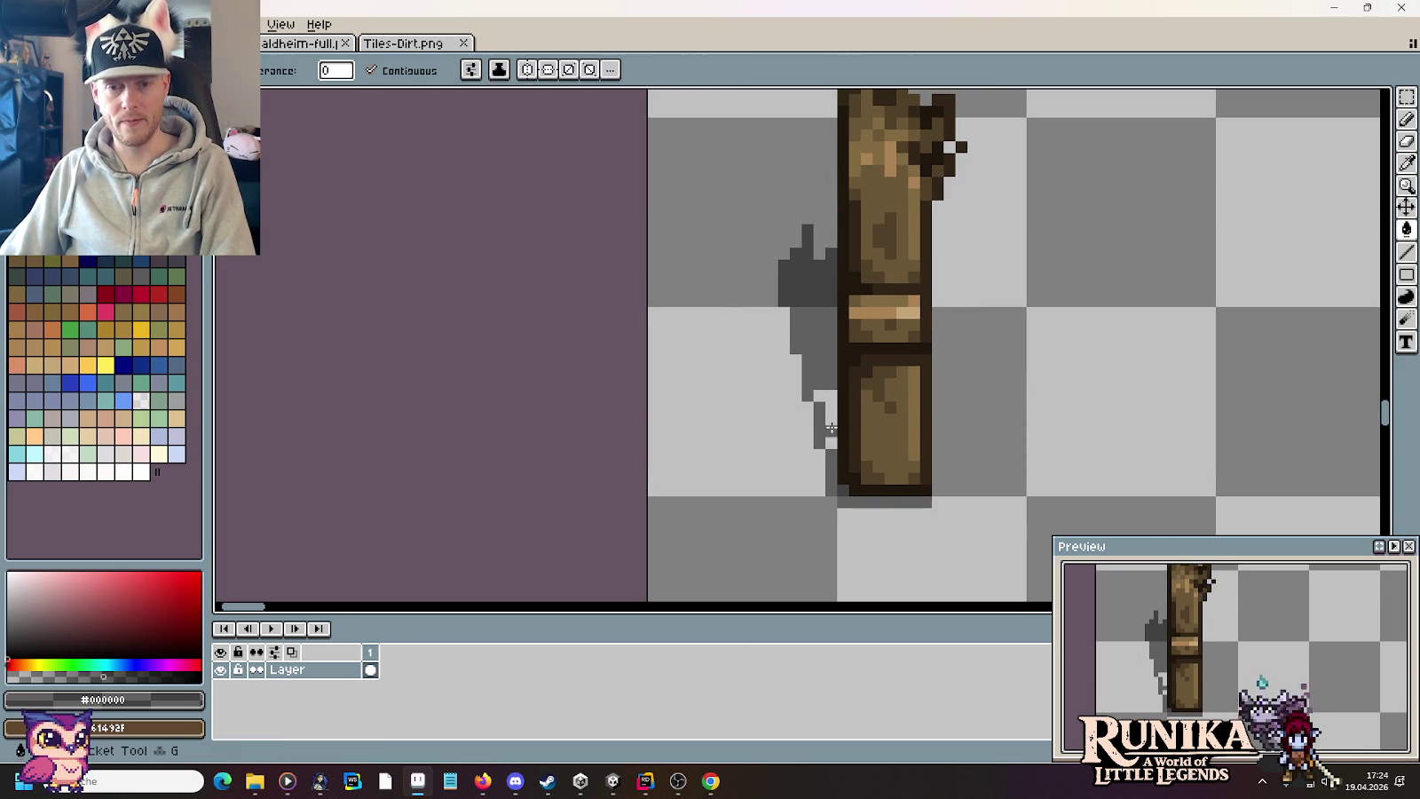
click(832, 434)
Step: Shift the shadow beside the bed-like tile up one pixel
scroll(1008, 405, down, 2)
scroll(1008, 405, down, 1)
scroll(1008, 405, down, 1)
scroll(1061, 343, up, 3)
scroll(941, 300, up, 1)
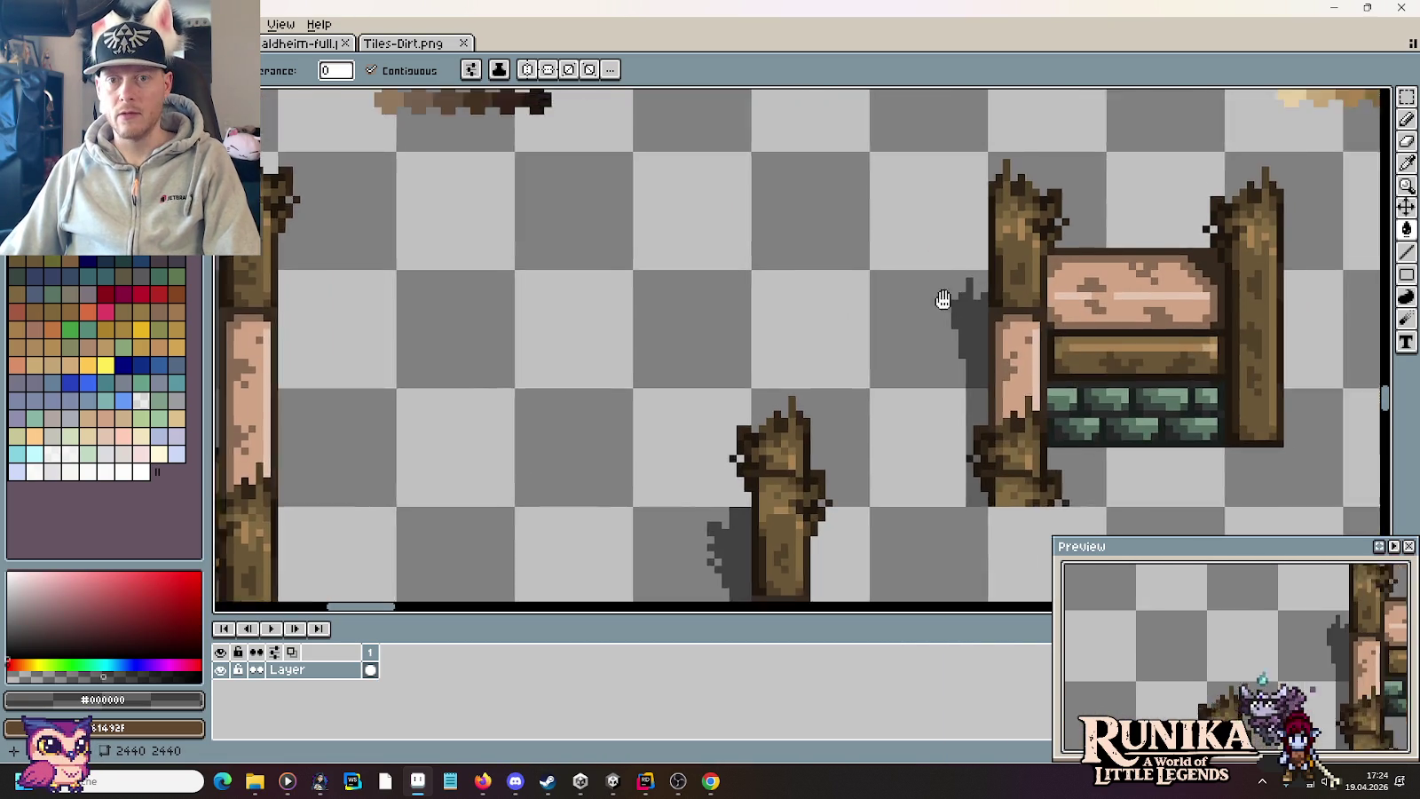
scroll(824, 310, up, 1)
key(m)
drag(902, 474, 785, 303)
key(Up)
Step: Save the blacksmith PNG with Ctrl+S and scroll around to review the whole tile sheet
key(b)
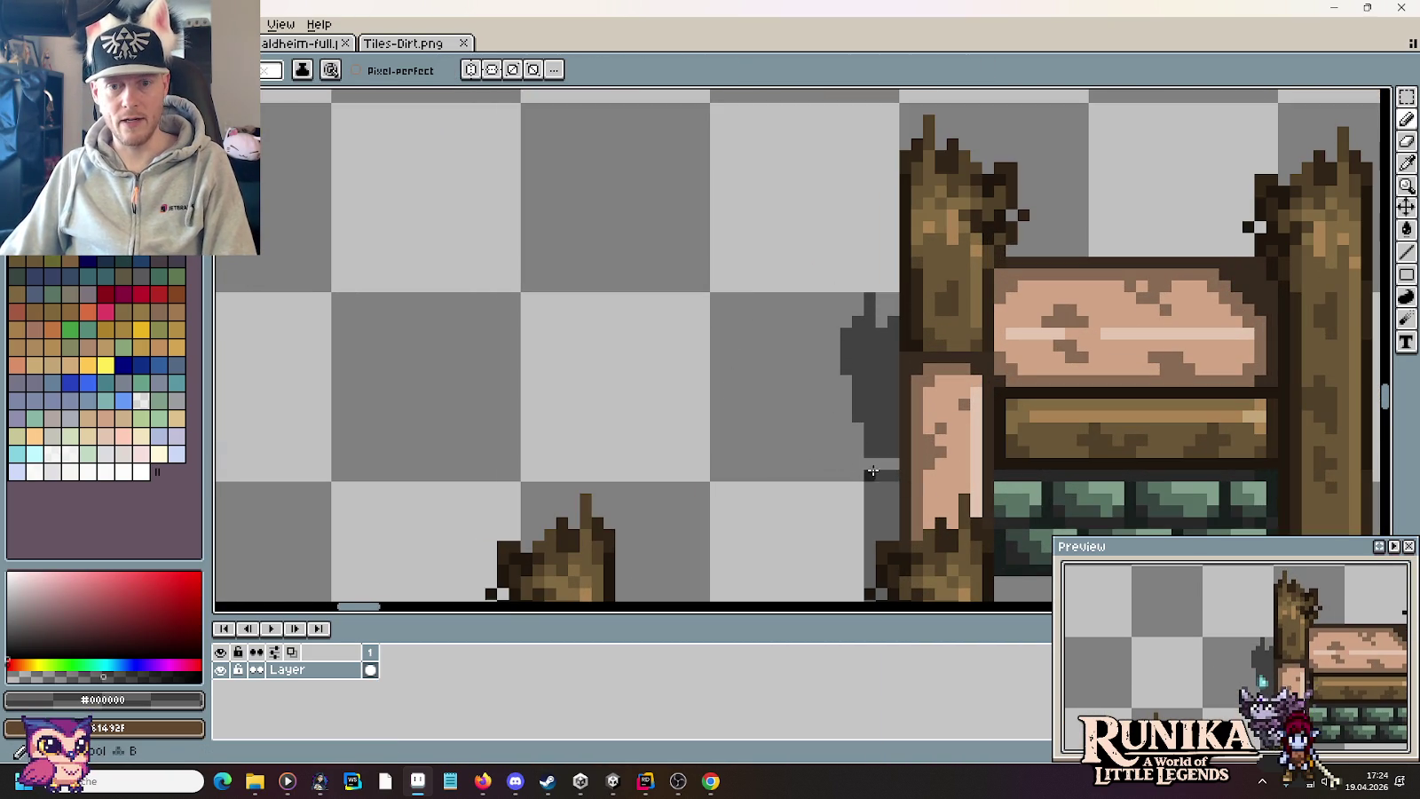
scroll(788, 426, down, 3)
scroll(789, 426, down, 1)
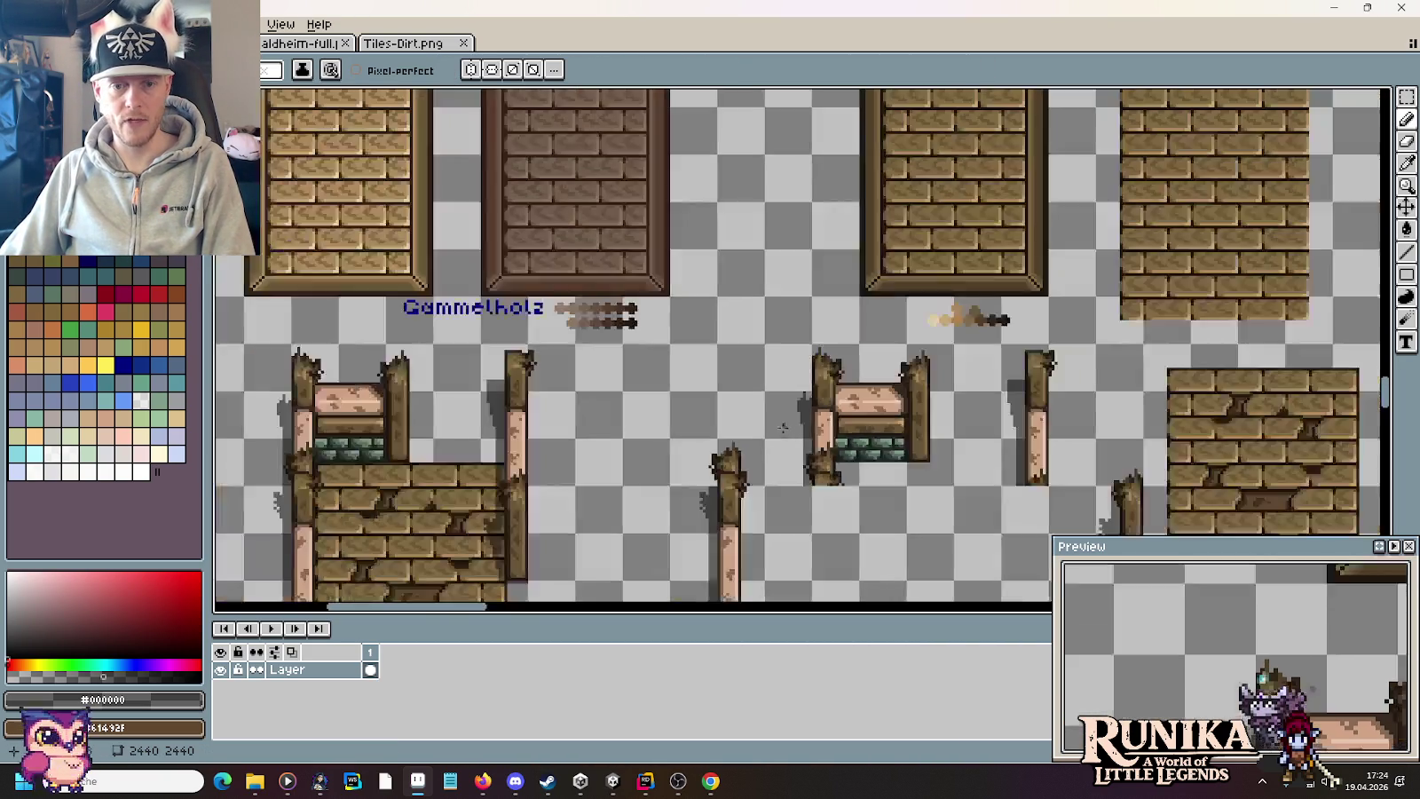
scroll(803, 243, up, 1)
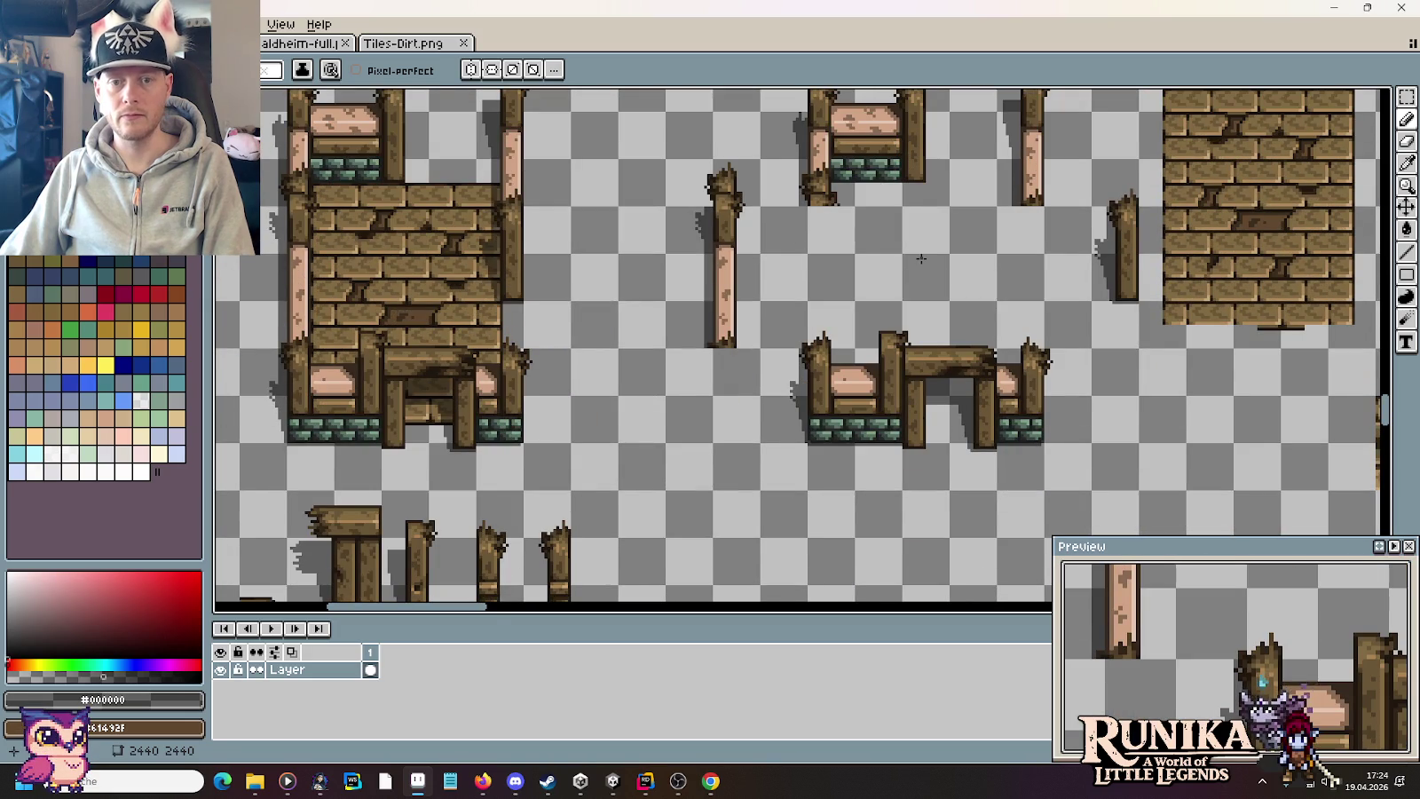
key(m)
key(ctrl+s)
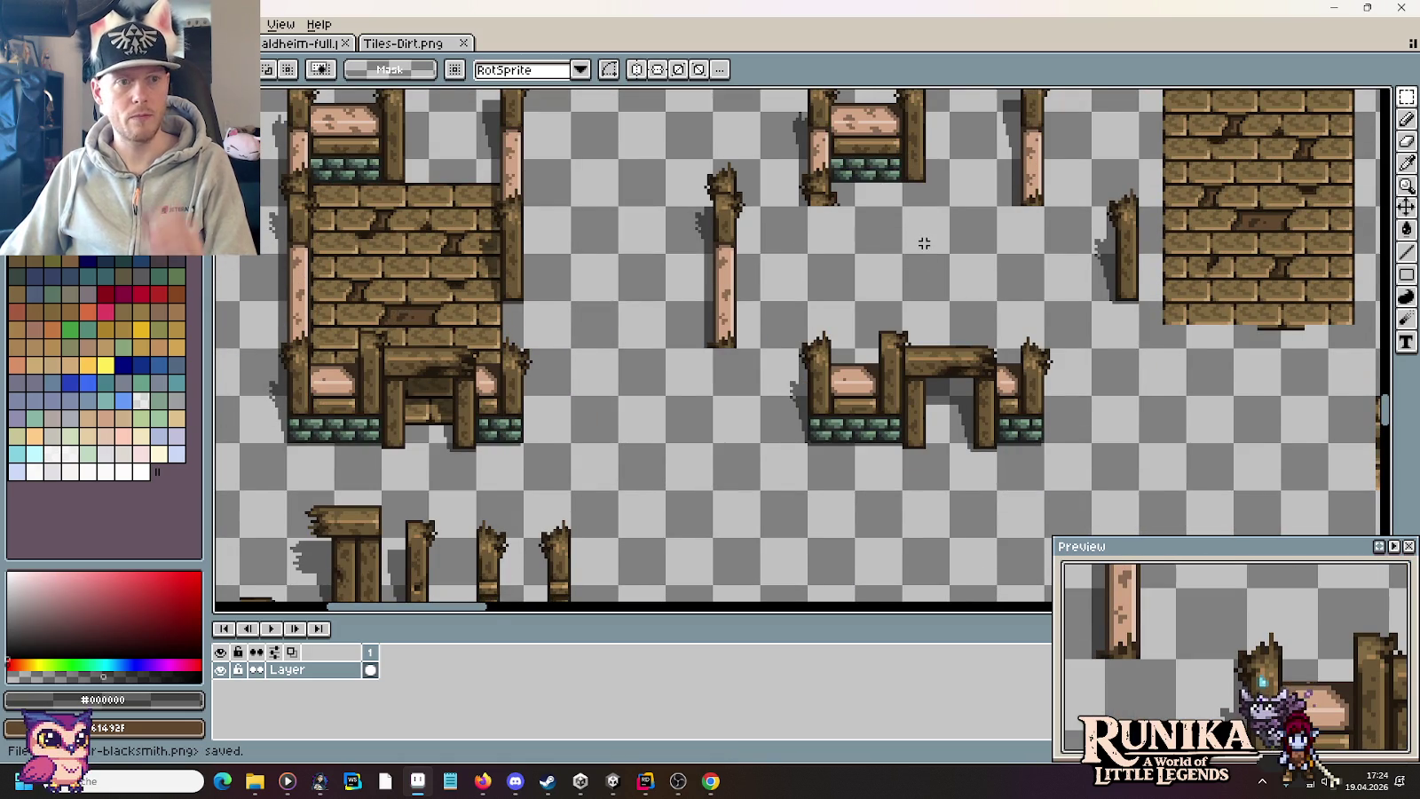
scroll(924, 242, down, 1)
scroll(741, 338, up, 1)
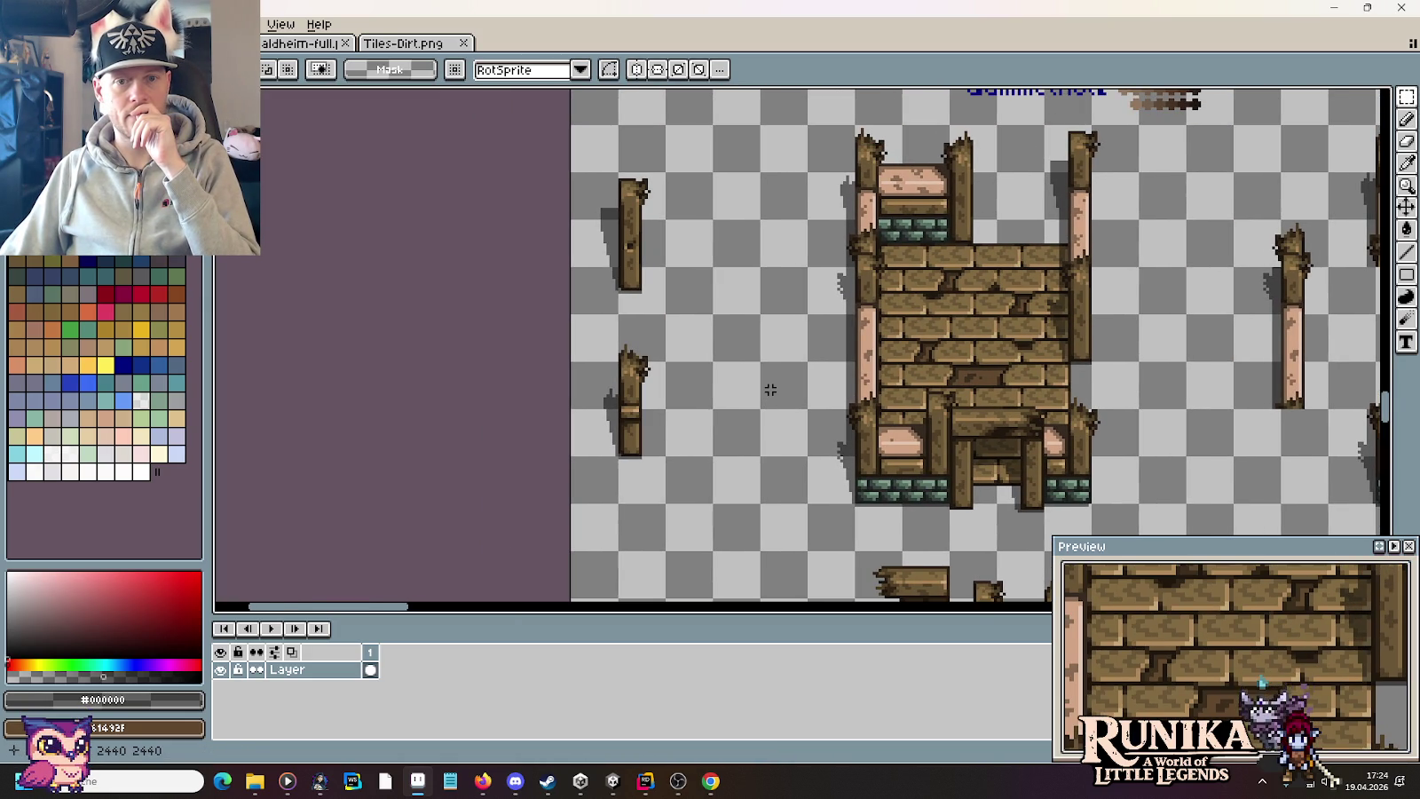
scroll(770, 389, down, 1)
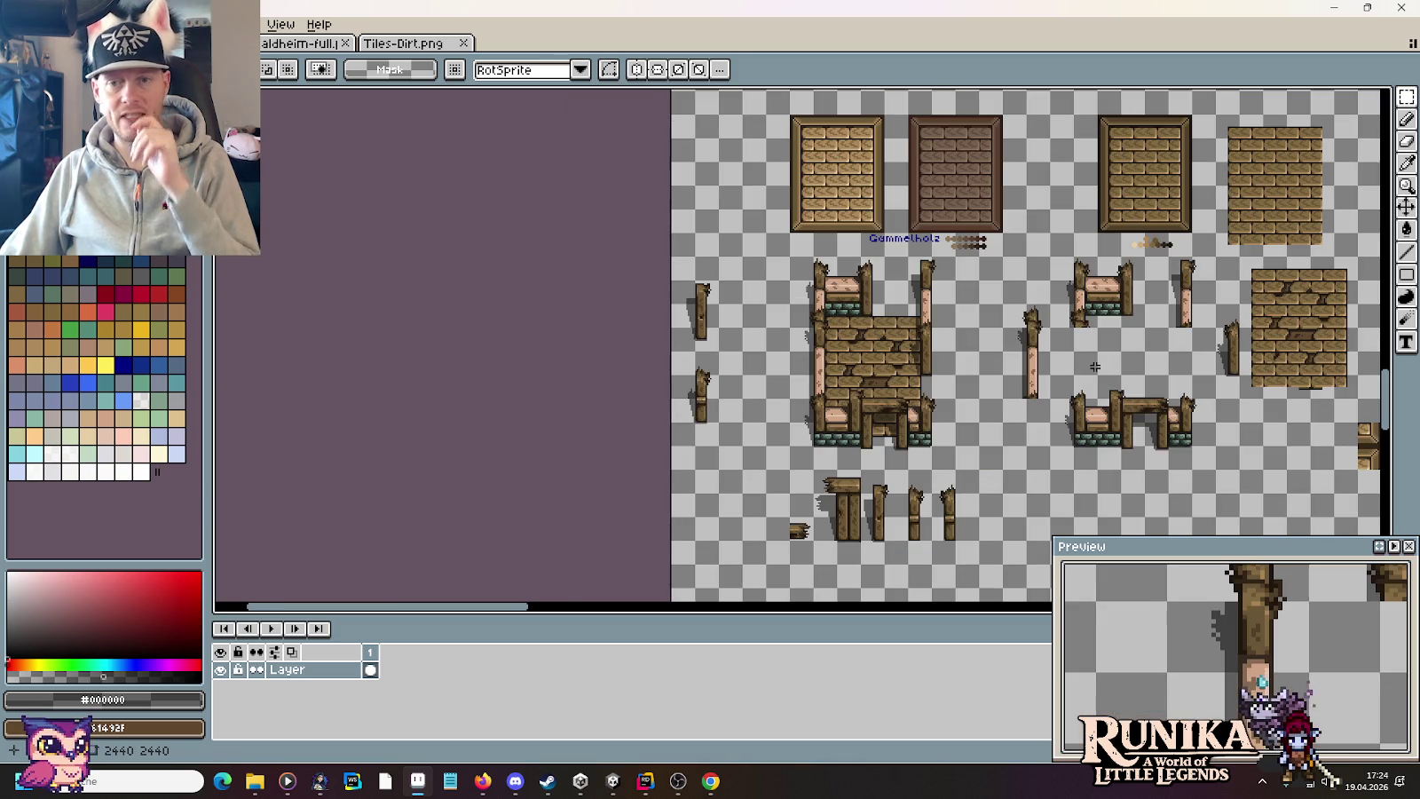
scroll(1104, 329, right, 3)
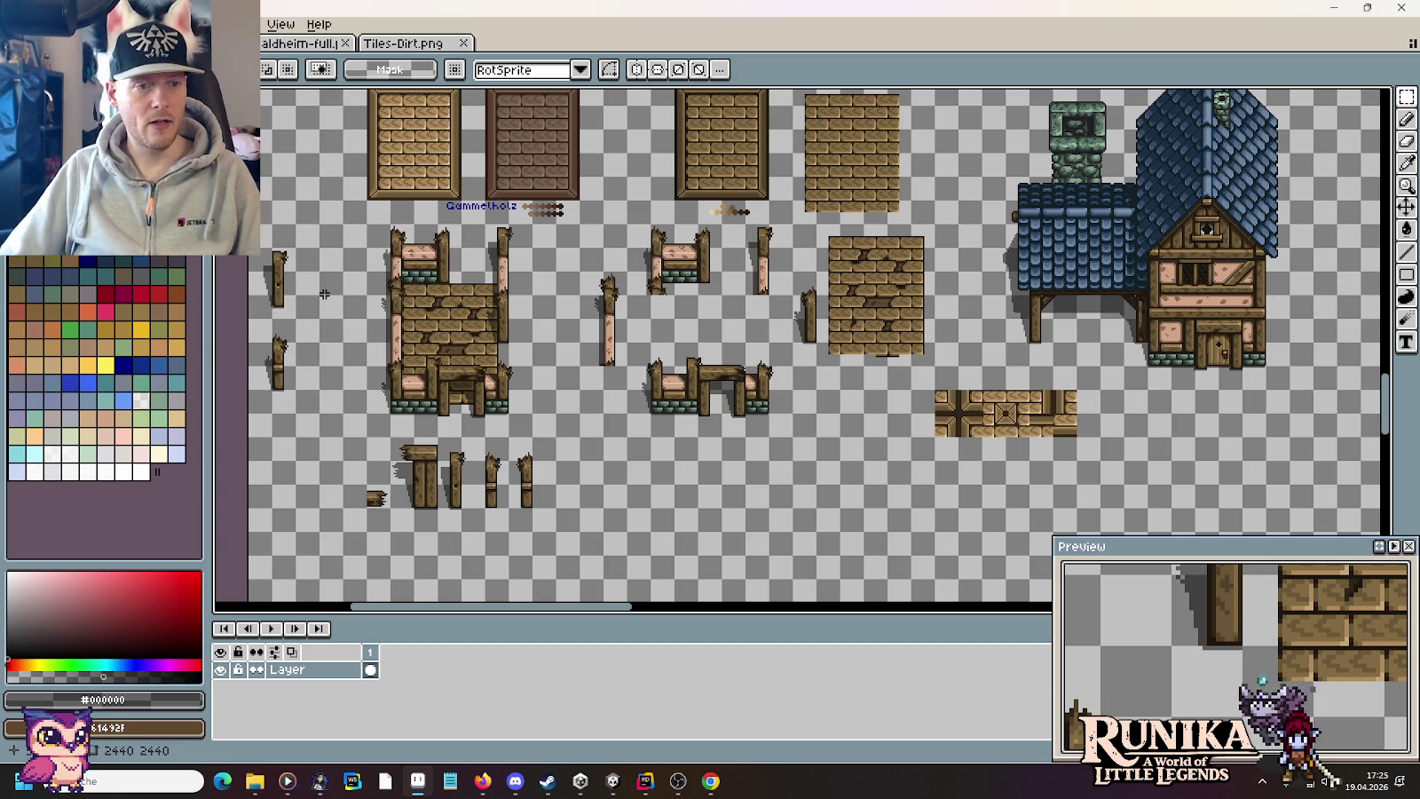
Step: Copy a plank section from the gate post and paste it onto the broken post, nudged one pixel left
scroll(324, 294, up, 2)
scroll(355, 302, up, 2)
scroll(613, 323, down, 1)
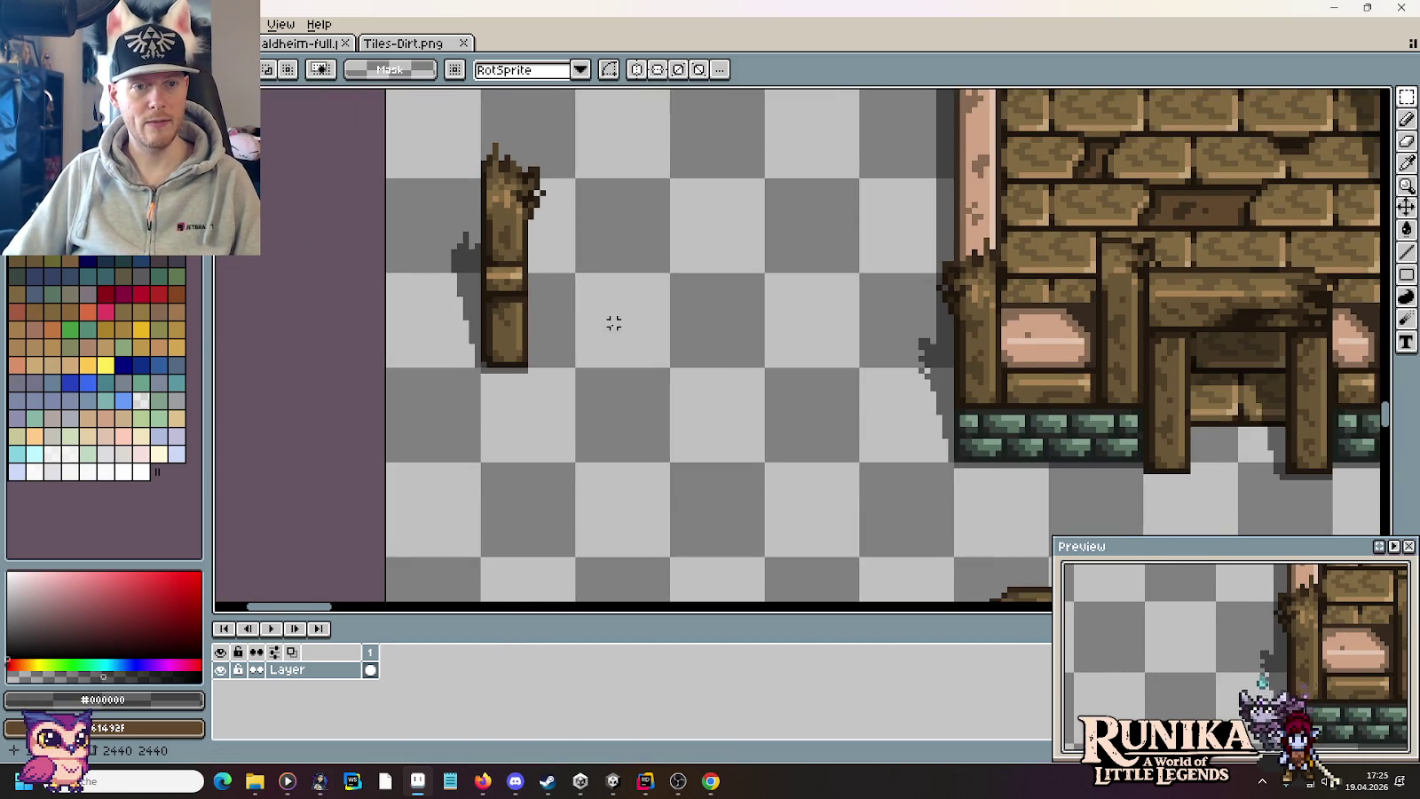
drag(613, 323, 543, 278)
scroll(542, 301, down, 1)
scroll(593, 307, down, 1)
scroll(827, 373, down, 2)
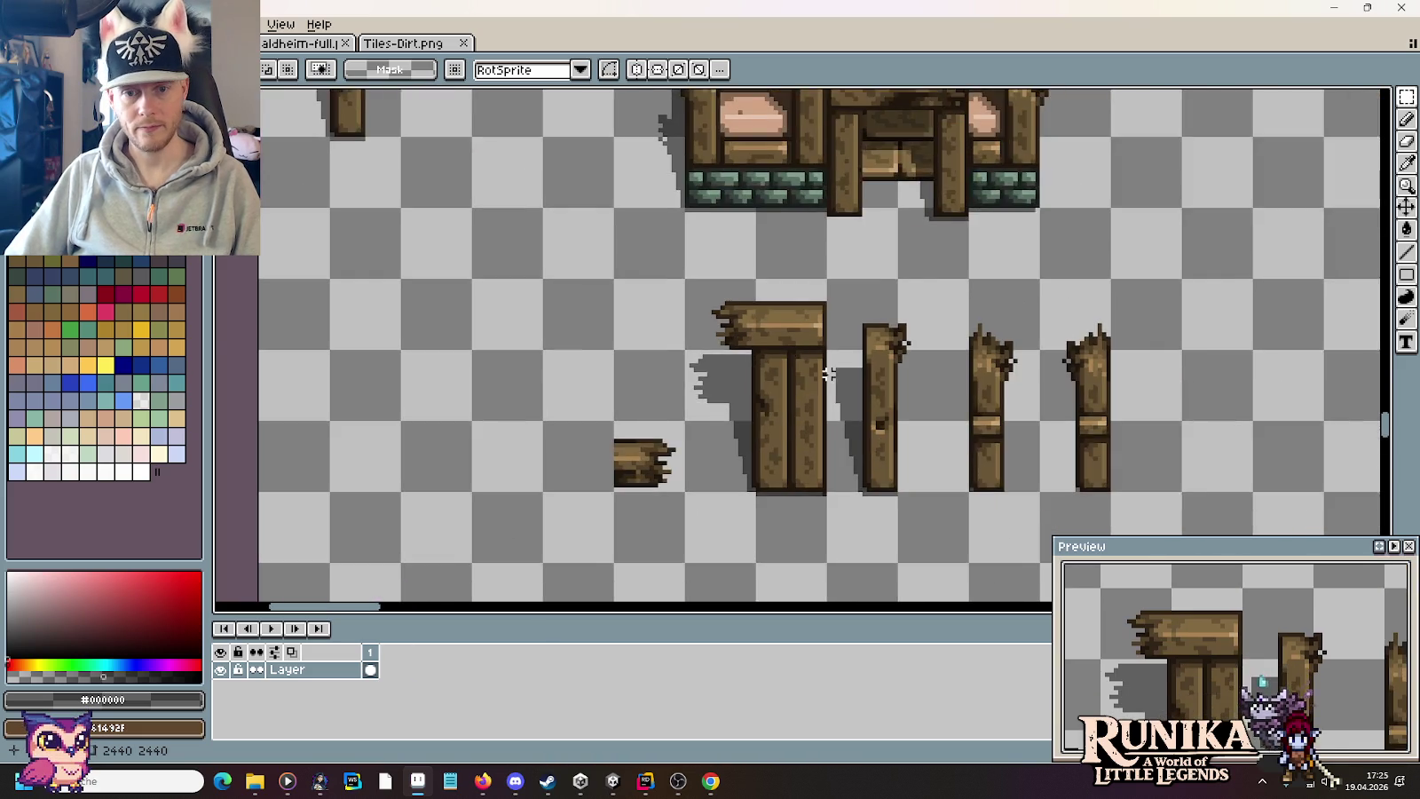
scroll(827, 373, up, 1)
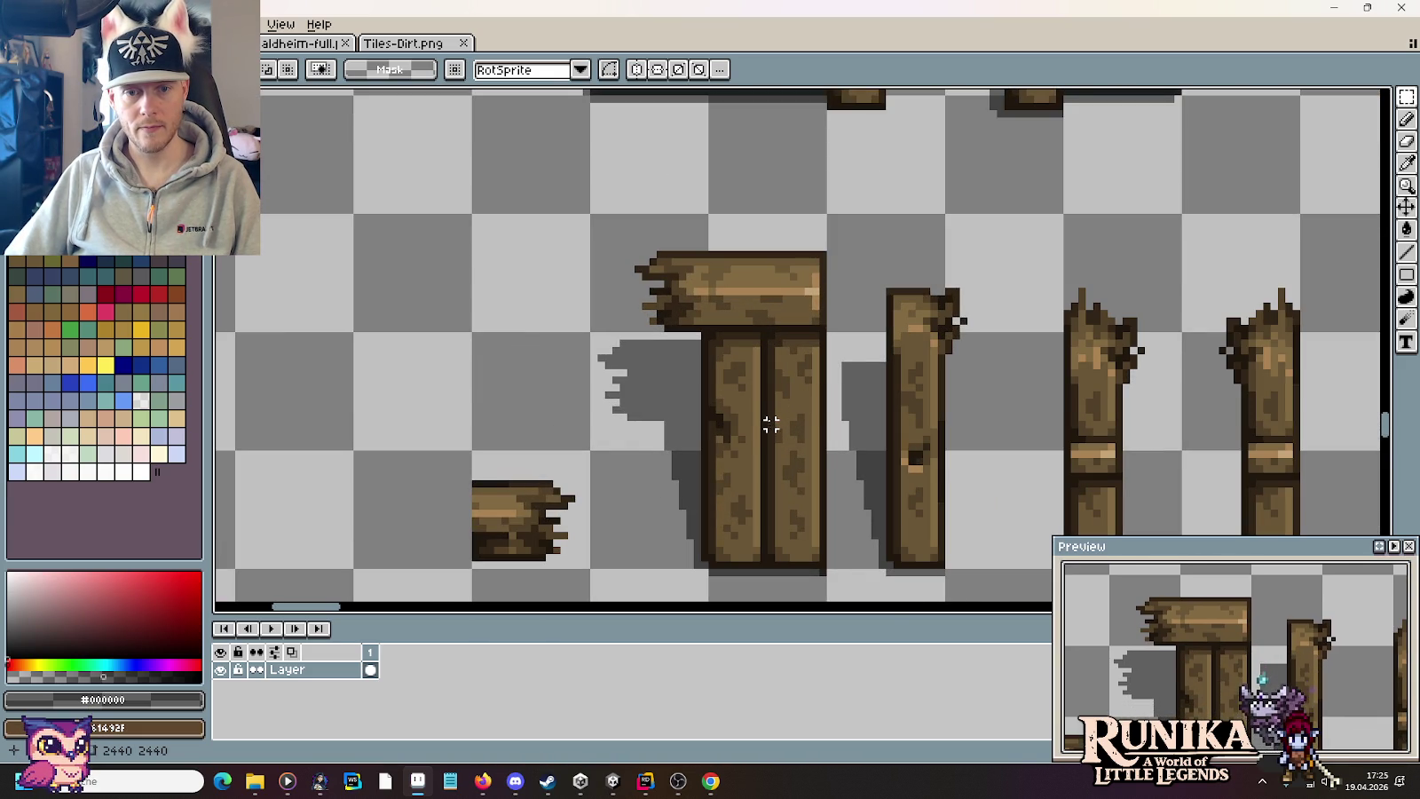
drag(760, 413, 830, 497)
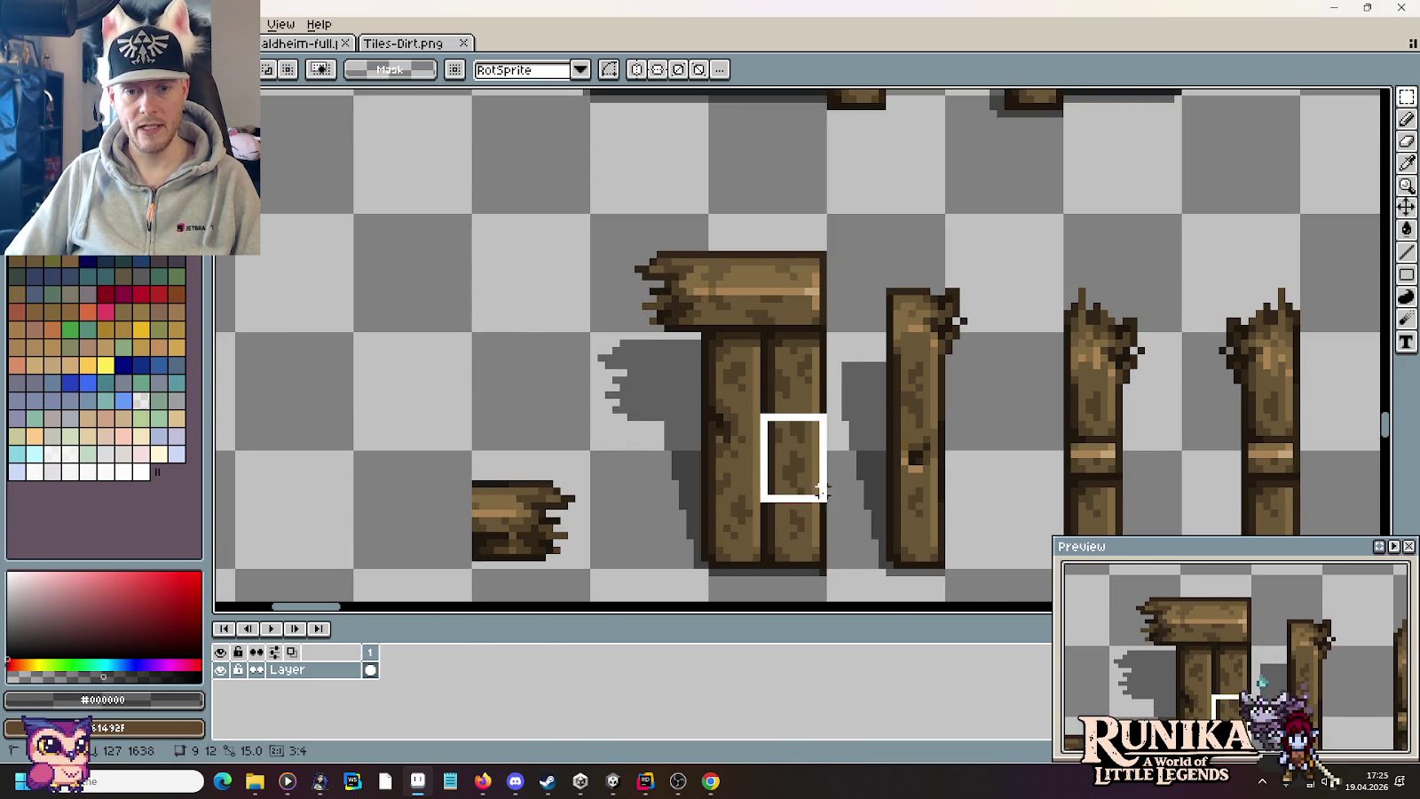
key(ctrl+c)
key(ctrl+v)
drag(966, 111, 785, 317)
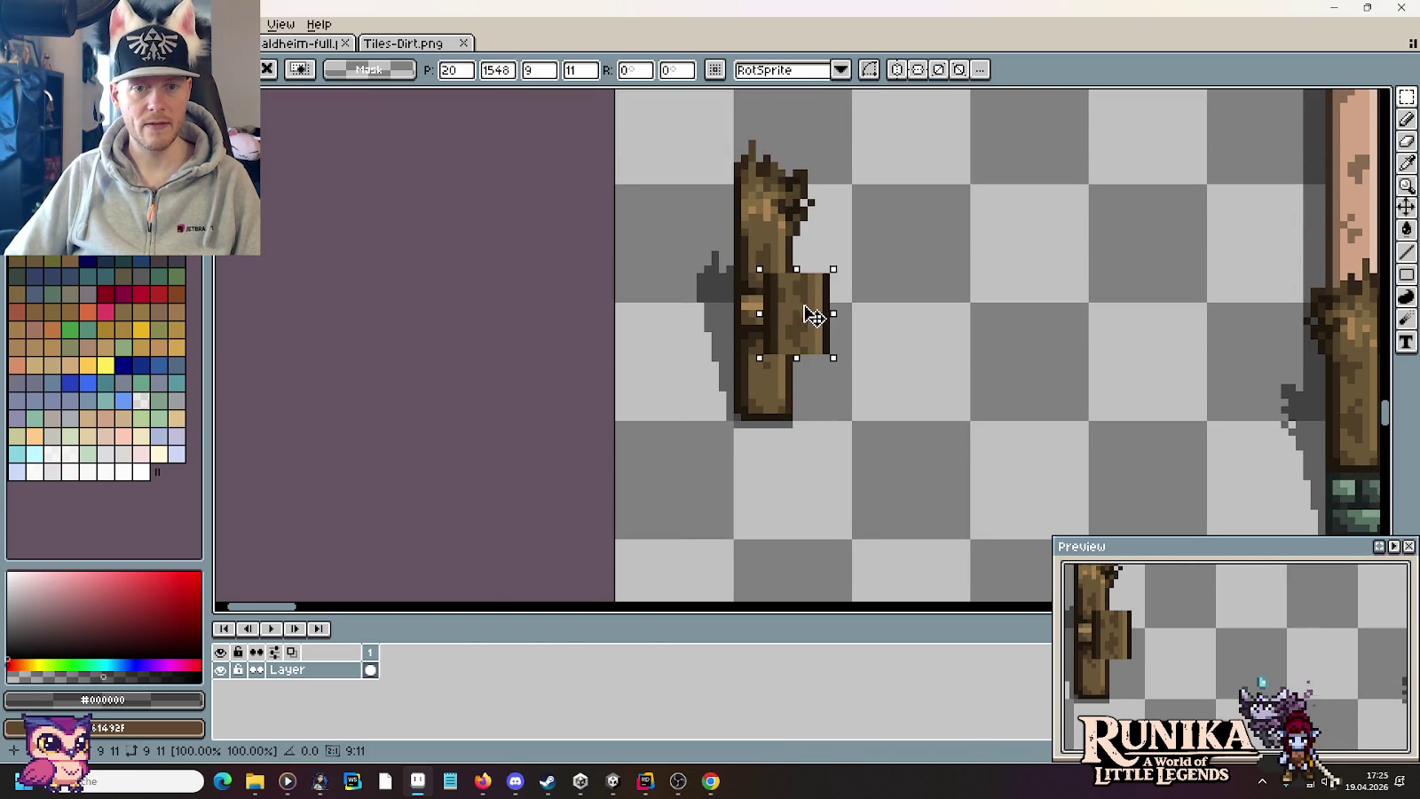
scroll(778, 283, up, 3)
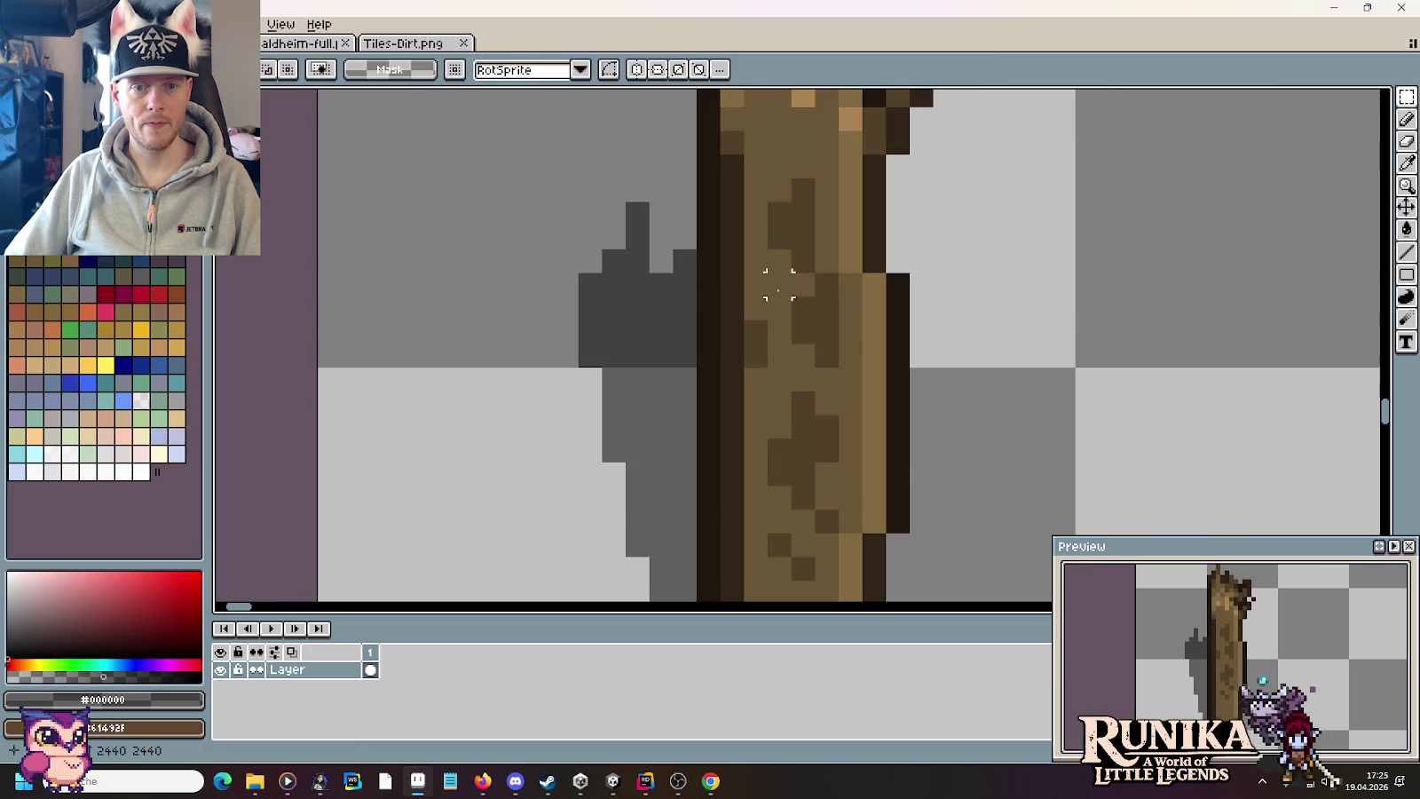
mouse_move(778, 284)
mouse_down()
mouse_move(954, 482)
mouse_move(931, 482)
mouse_up()
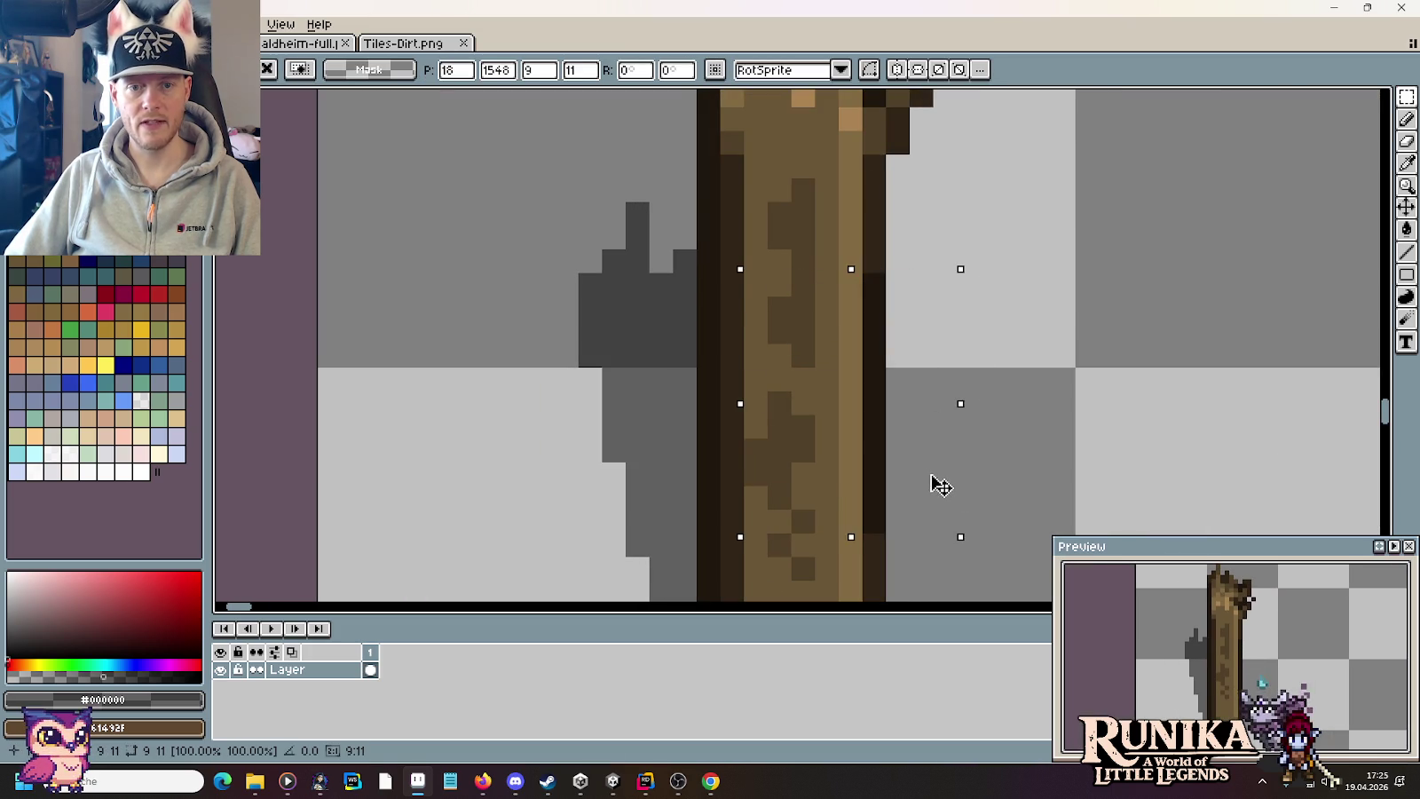
key(ctrl+d)
Step: Repaint the trunk's dark spots in mid-brown bark and add dark brown knots
key(b)
alt+click(831, 270)
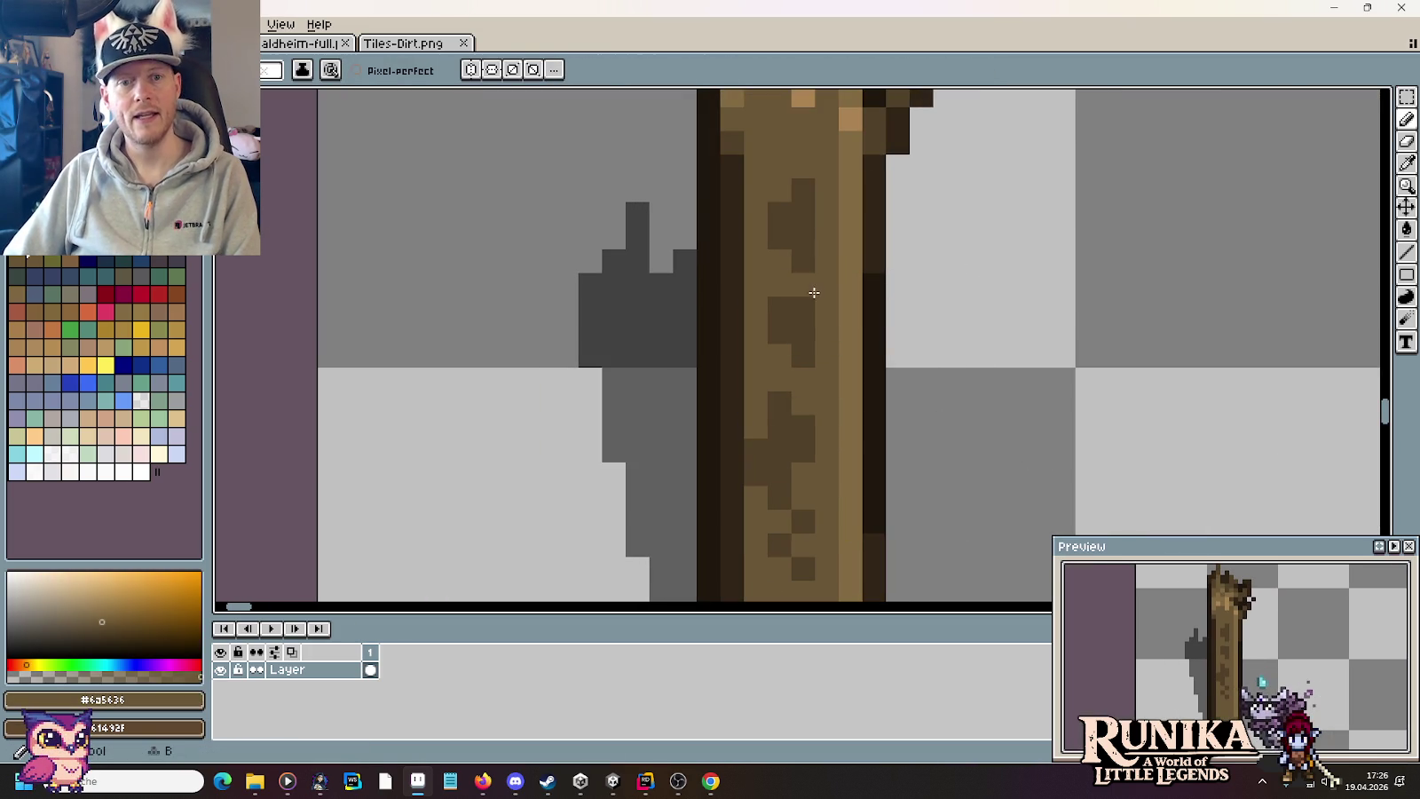
drag(808, 292, 780, 294)
scroll(799, 390, down, 3)
drag(763, 381, 728, 369)
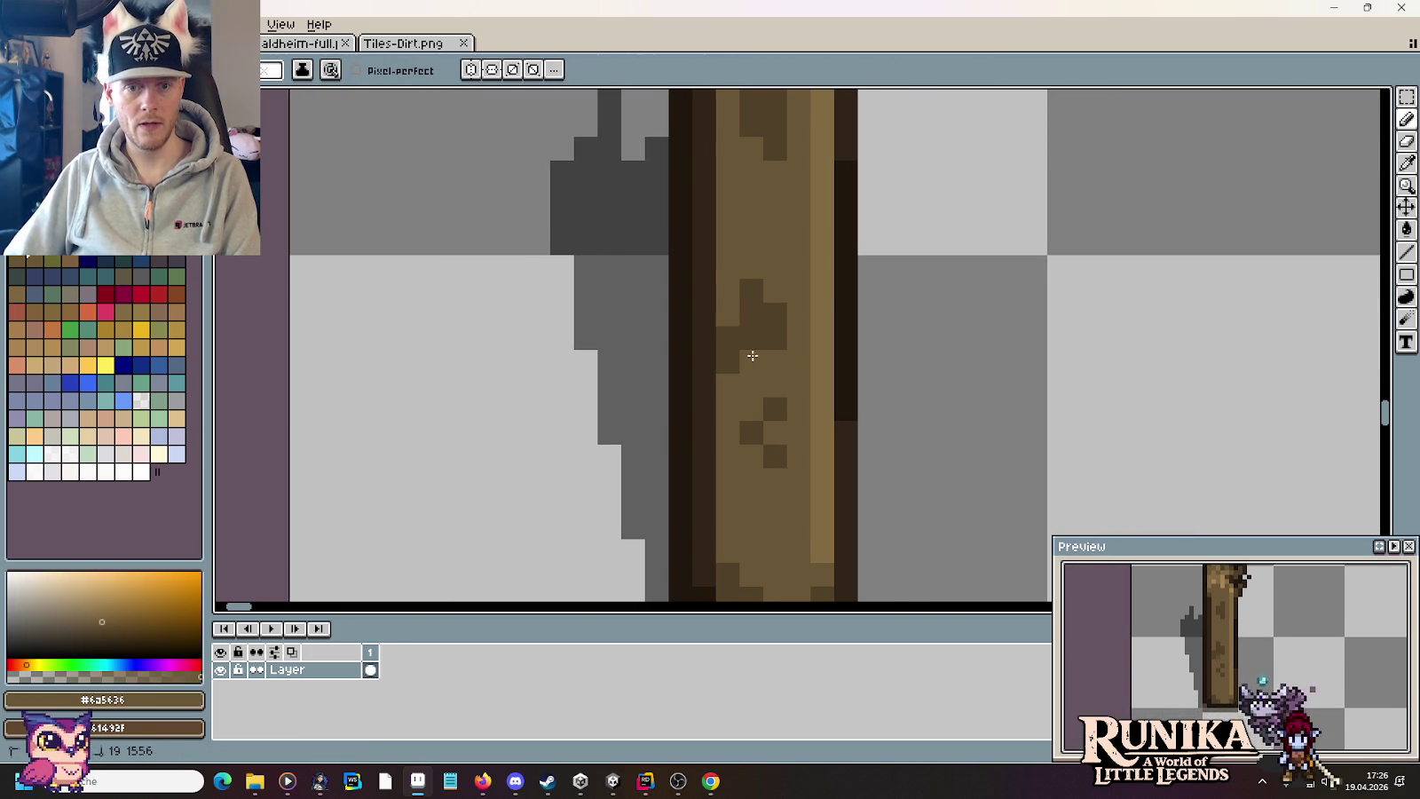
alt+click(754, 289)
drag(772, 266, 729, 254)
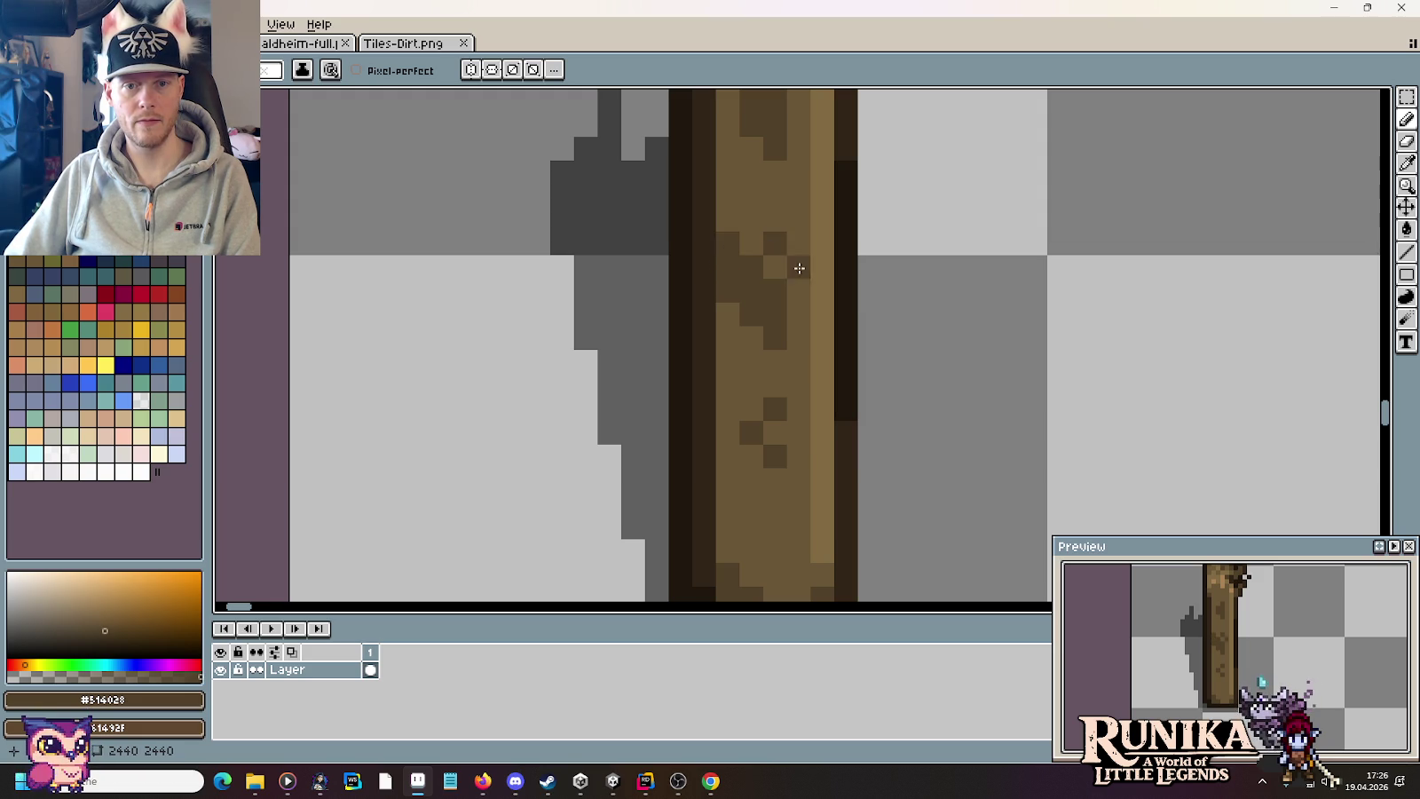
scroll(917, 361, down, 3)
scroll(914, 366, up, 3)
click(761, 450)
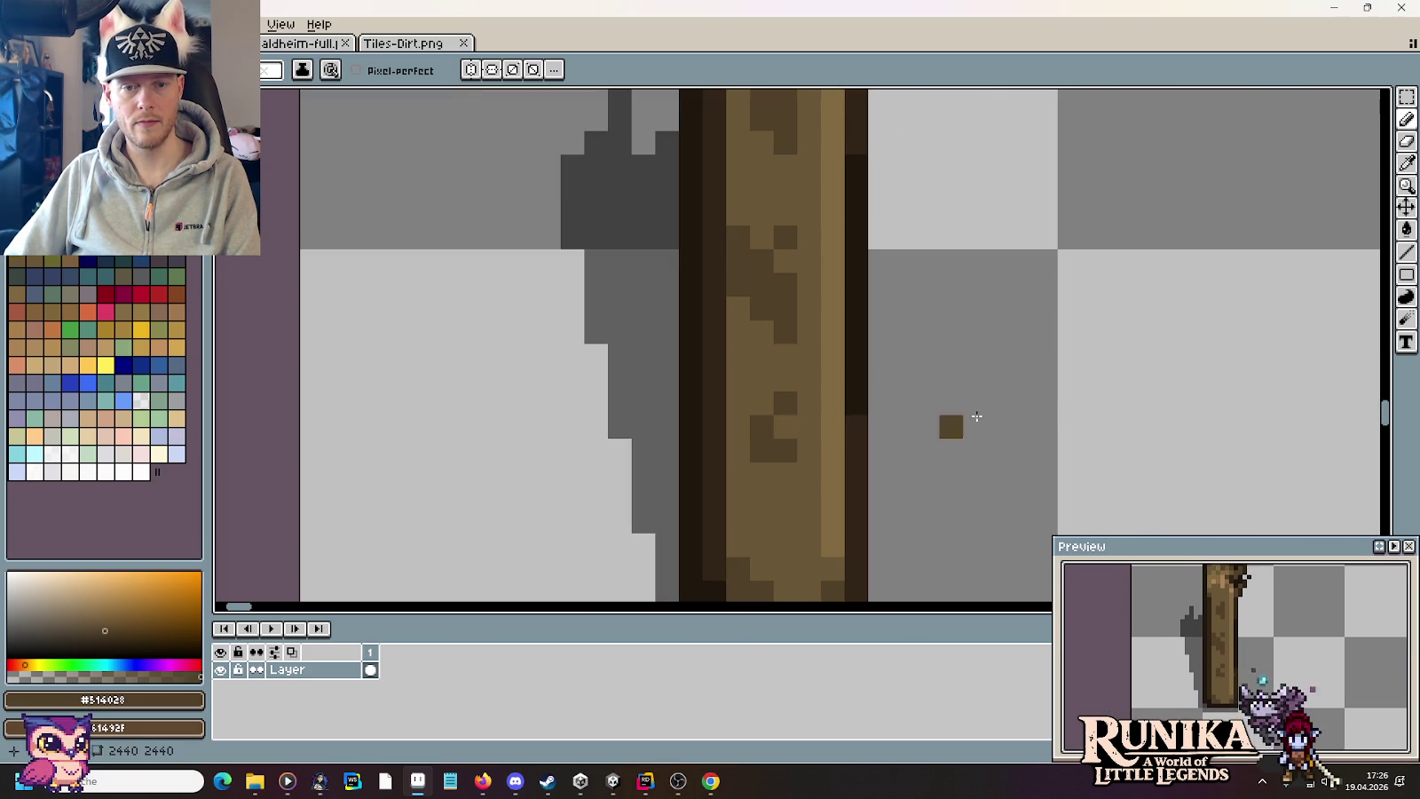
alt+click(778, 488)
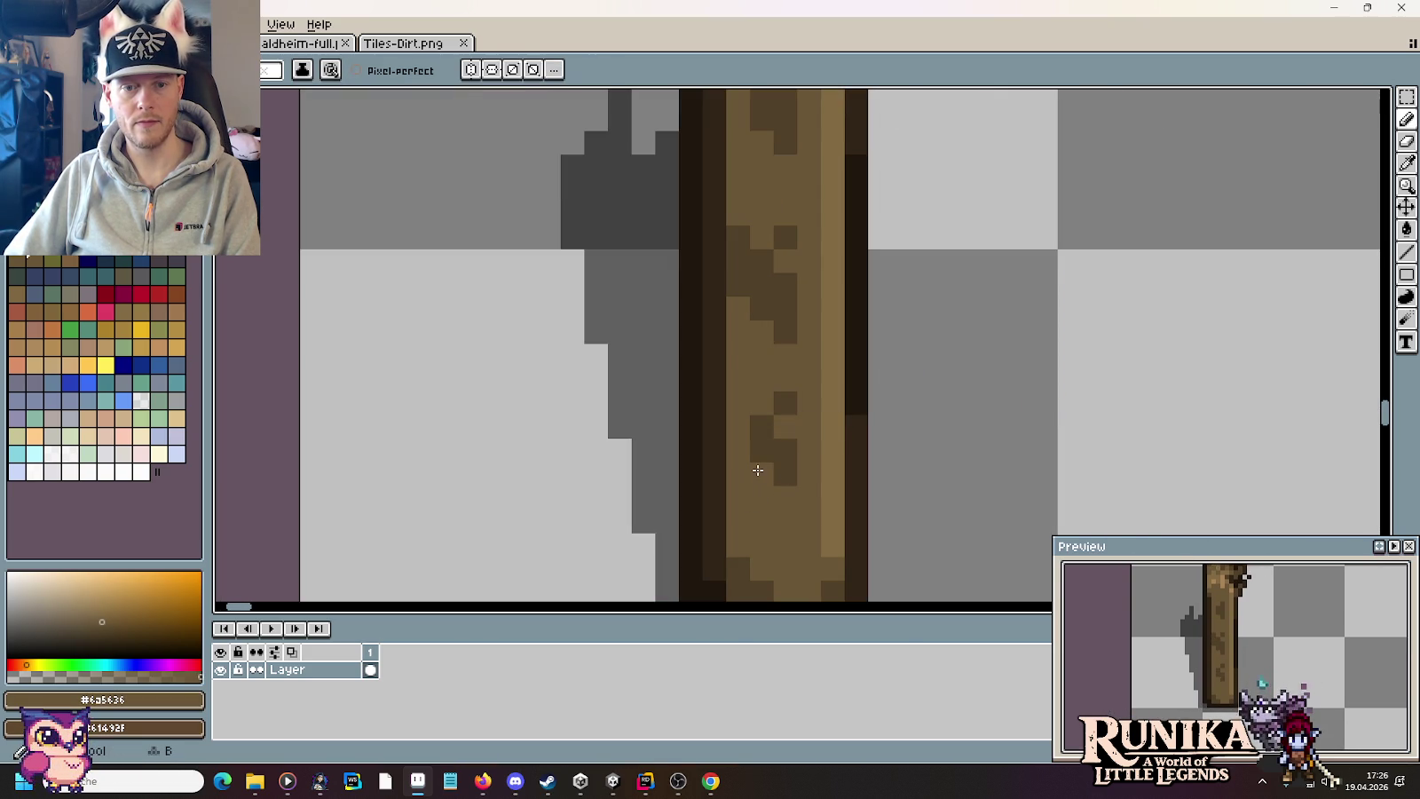
scroll(949, 412, down, 3)
scroll(1008, 438, up, 2)
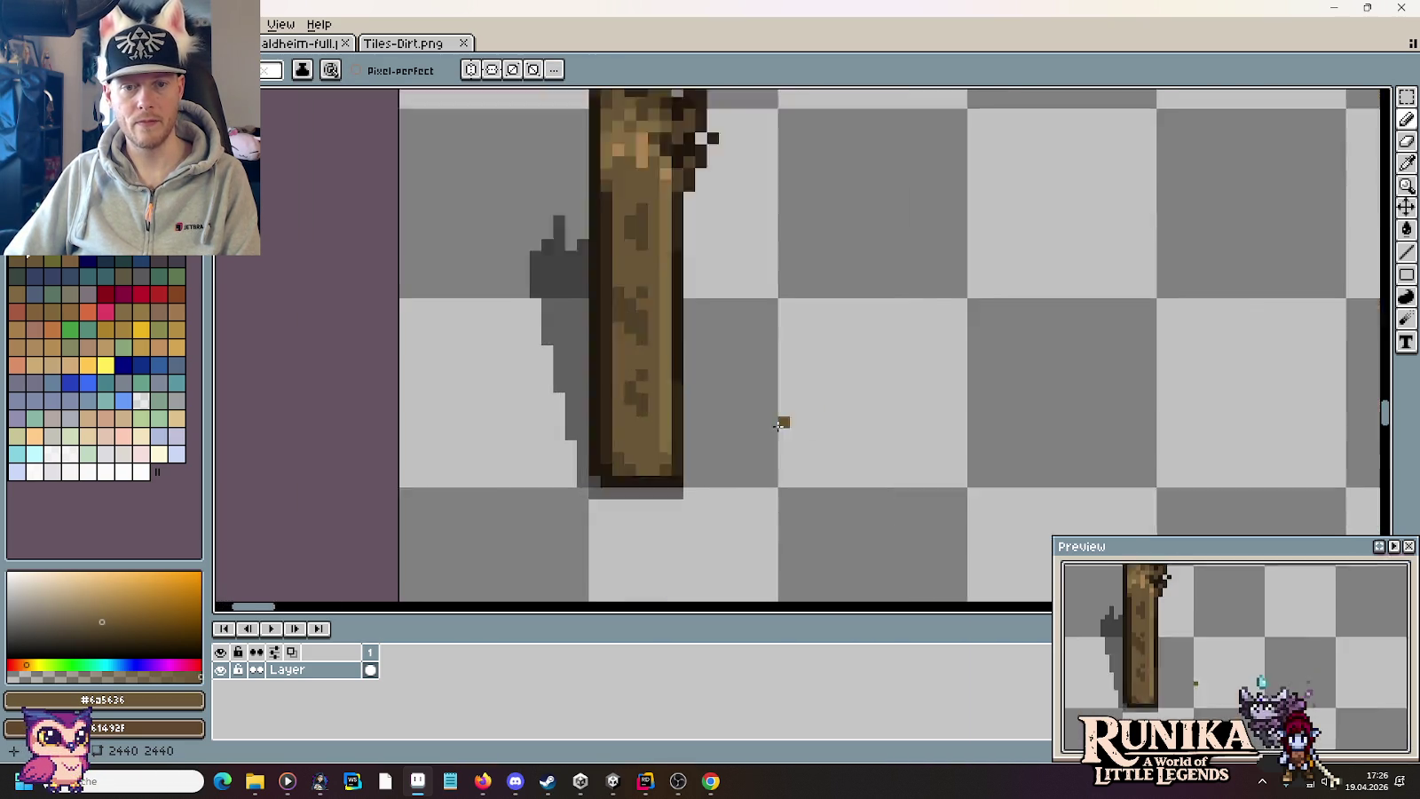
scroll(780, 421, up, 1)
scroll(678, 400, up, 1)
scroll(830, 516, up, 1)
Step: Paint the trunk's right edge in the dark outline colour down to the bottom, then save
alt+click(724, 523)
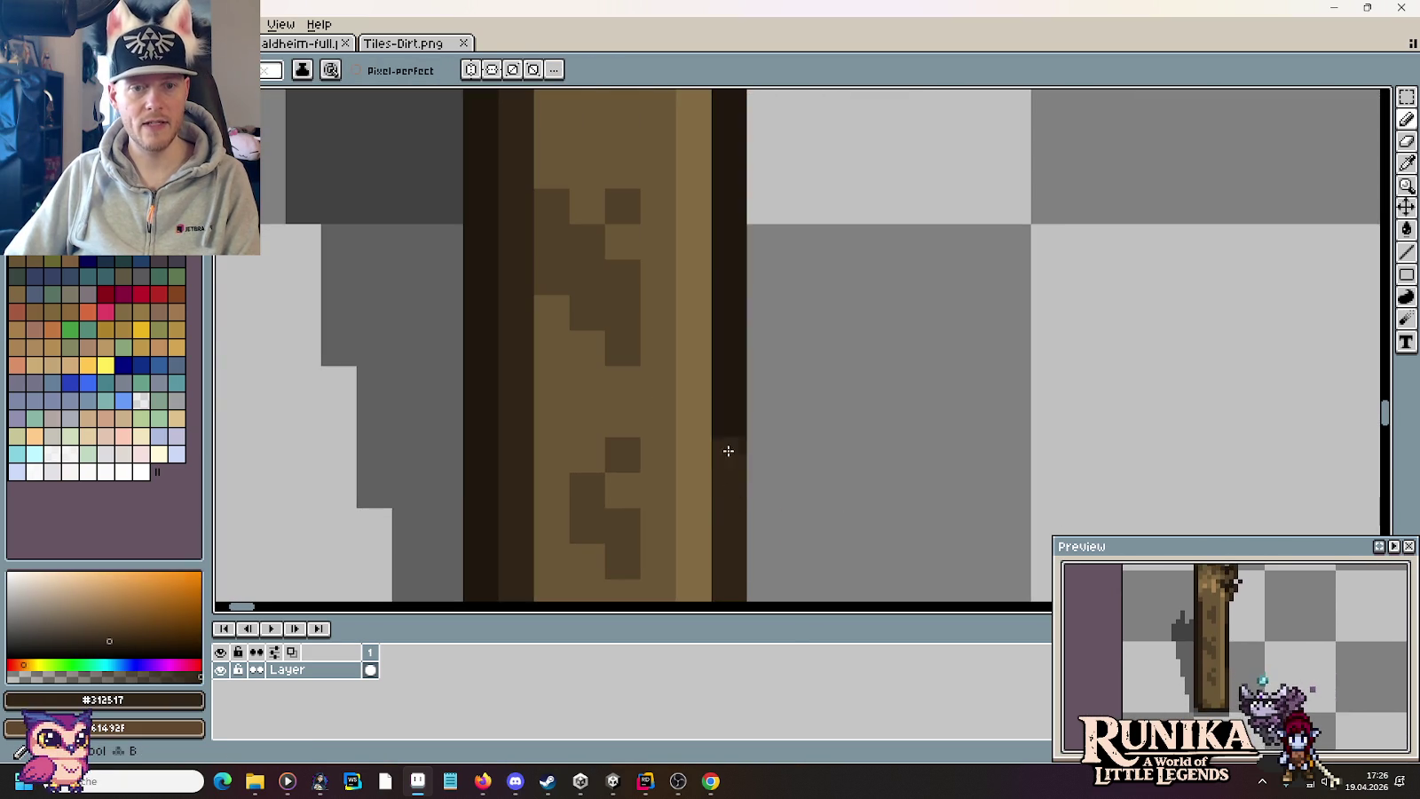
drag(726, 450, 730, 201)
drag(976, 348, 902, 548)
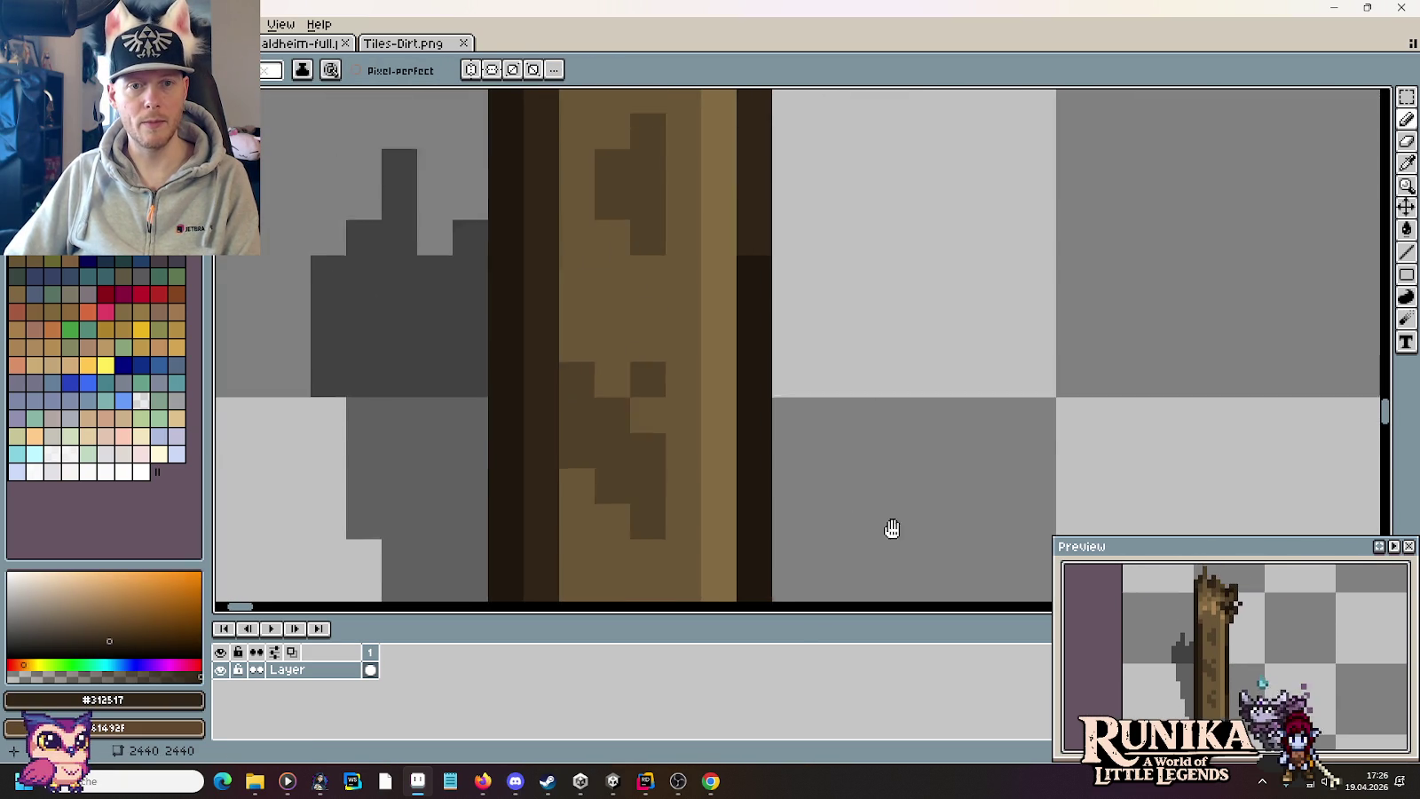
drag(779, 206, 766, 570)
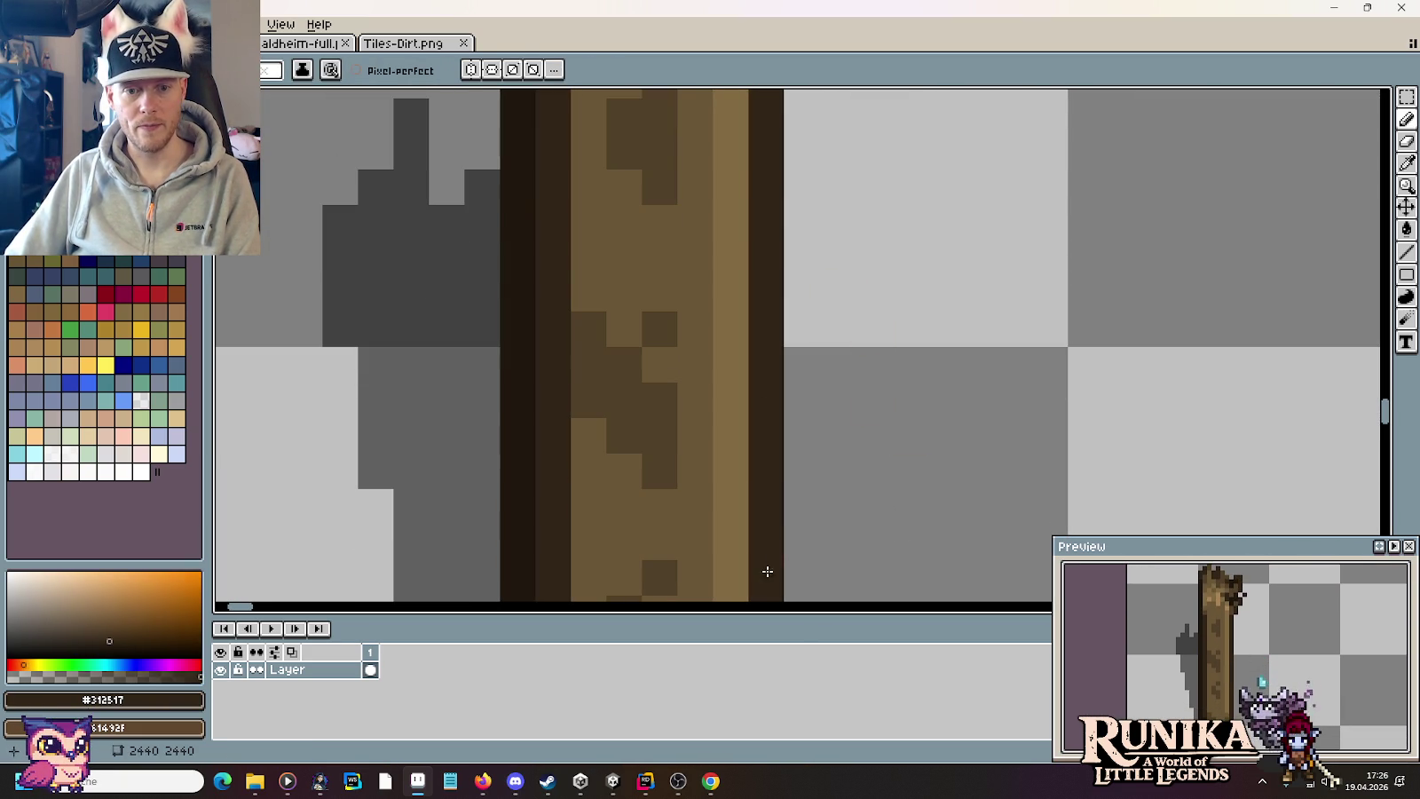
scroll(837, 475, down, 4)
scroll(859, 491, down, 1)
key(m)
key(ctrl+s)
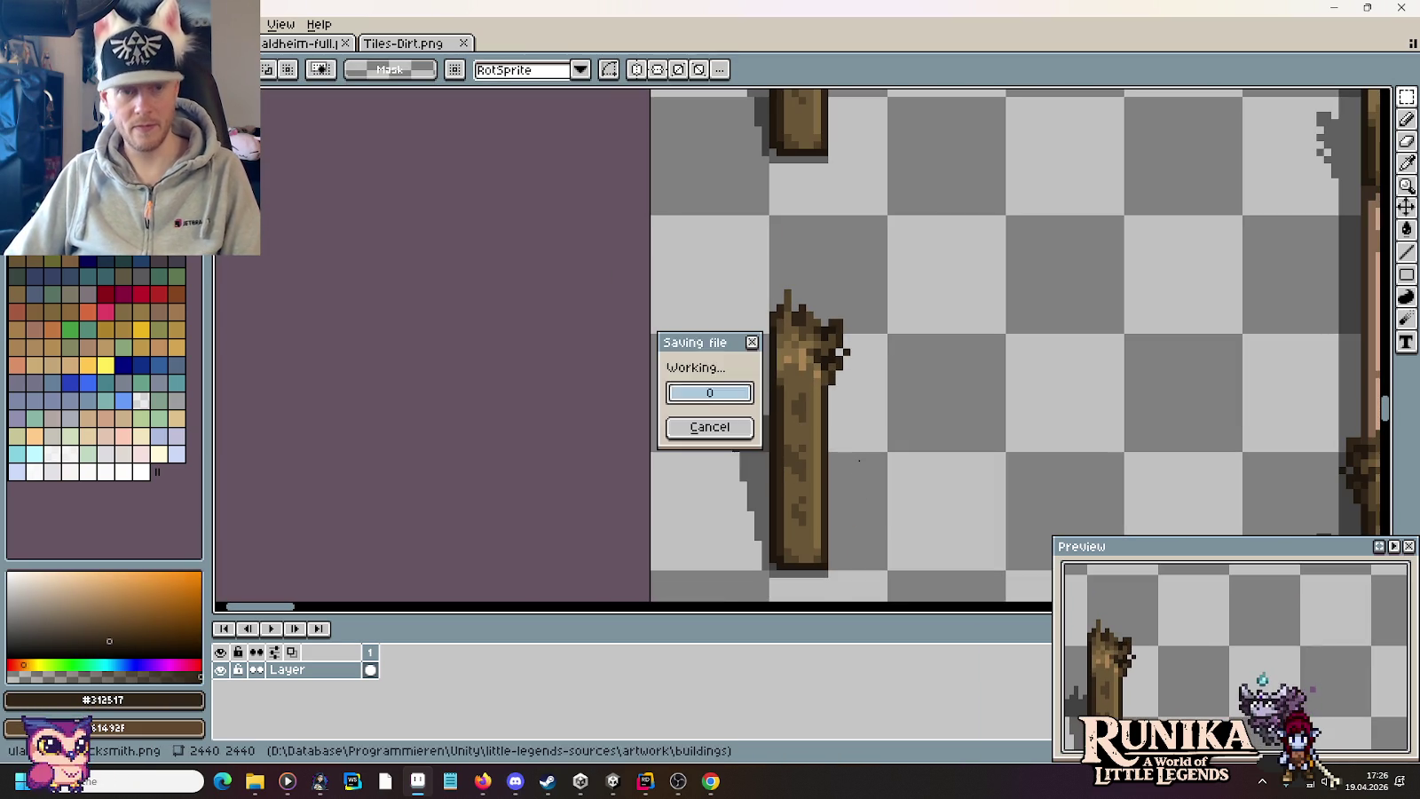
scroll(860, 462, down, 1)
scroll(860, 462, down, 2)
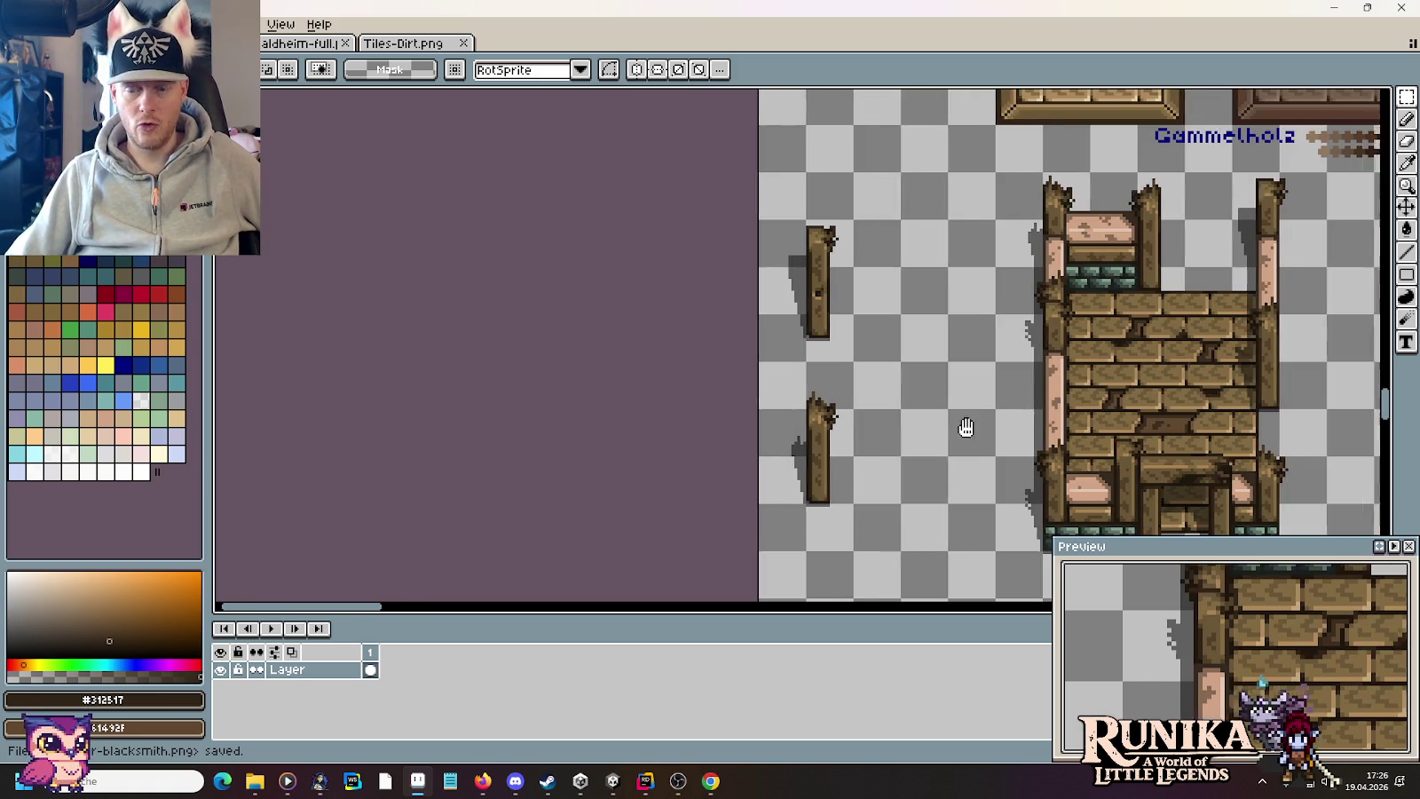
scroll(966, 427, down, 1)
scroll(600, 404, down, 2)
scroll(646, 405, right, 2)
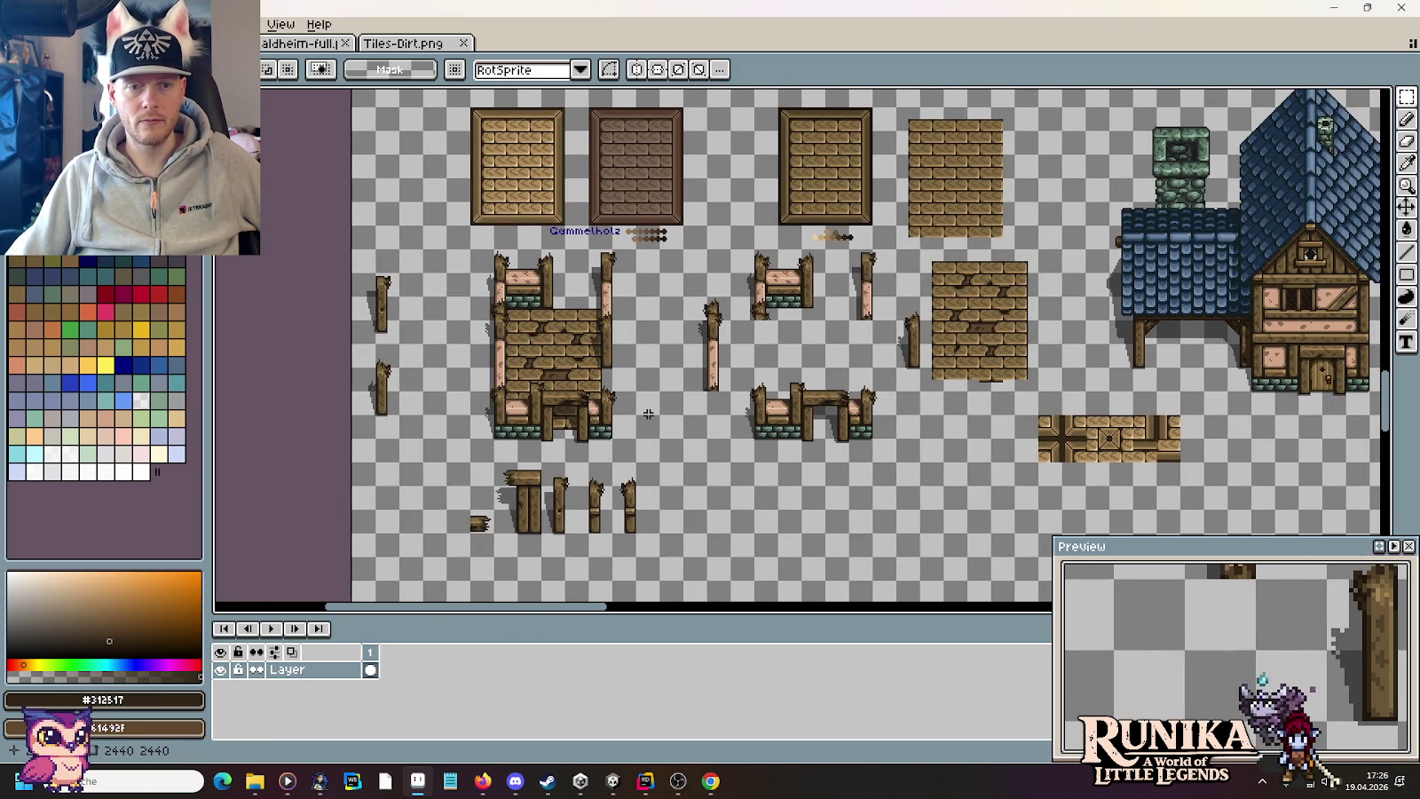
mouse_move(914, 403)
mouse_down()
mouse_move(617, 425)
mouse_move(898, 420)
mouse_up()
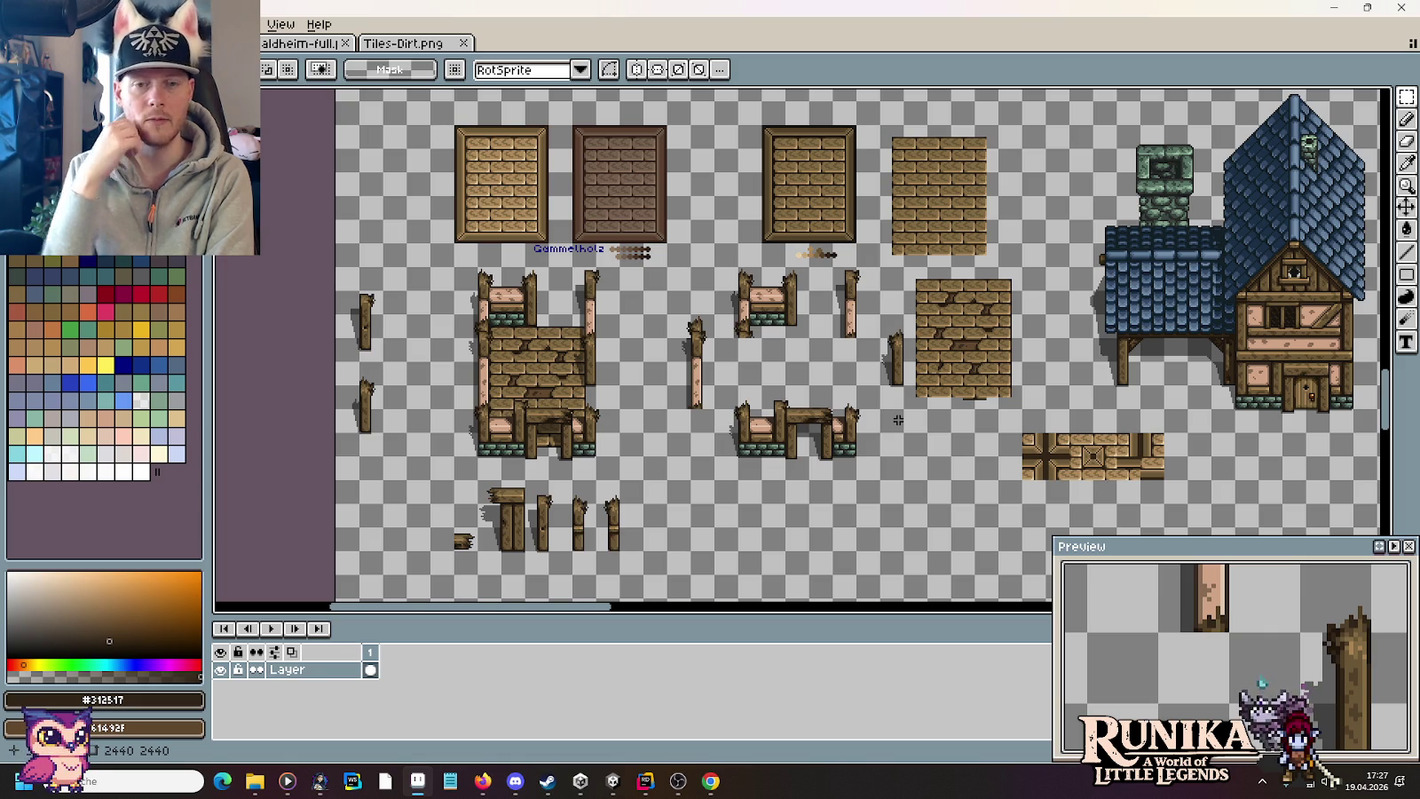
Step: Erase the two old framed plank tiles together with their Gammelholz label
scroll(843, 448, up, 5)
scroll(537, 453, up, 1)
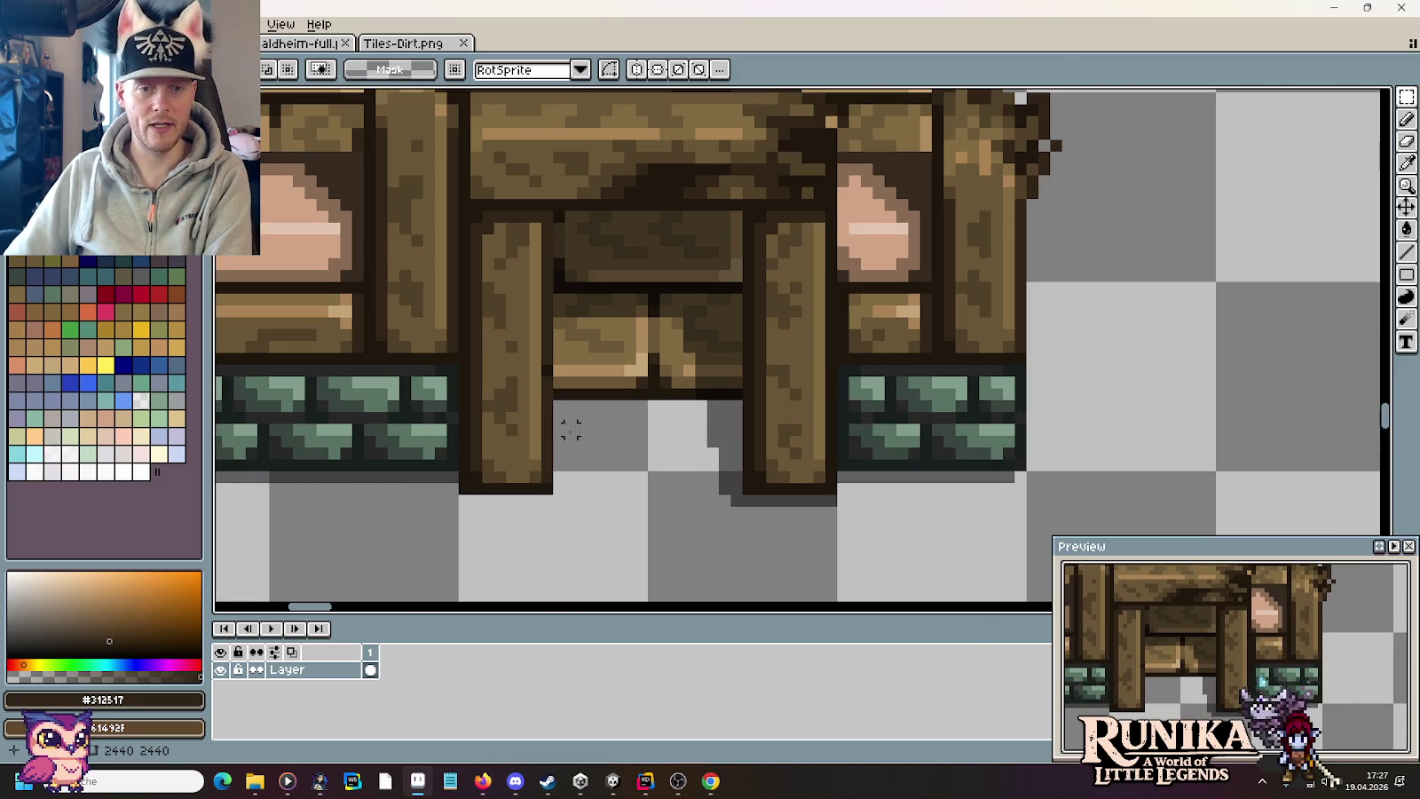
scroll(617, 405, down, 1)
scroll(618, 405, down, 1)
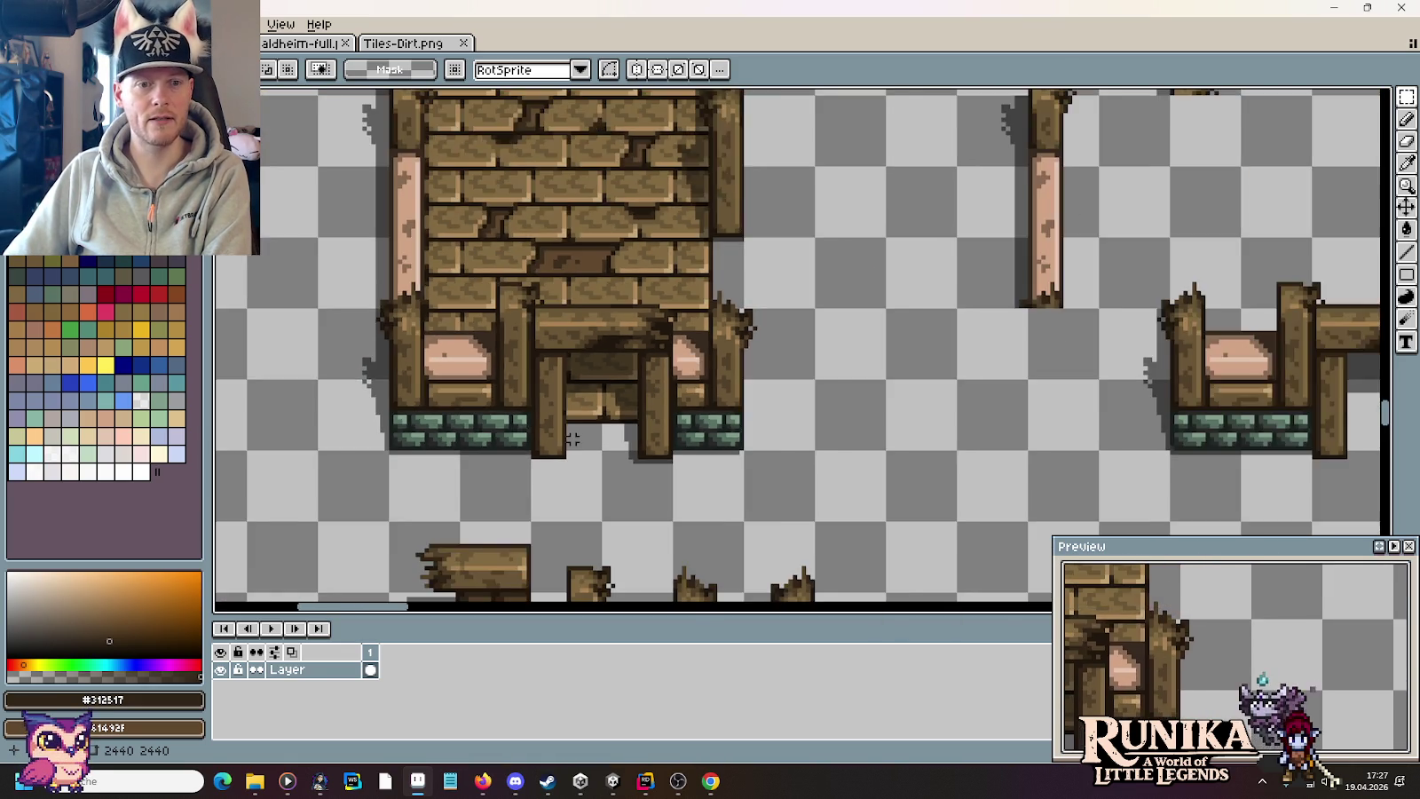
scroll(617, 405, down, 2)
scroll(640, 435, down, 2)
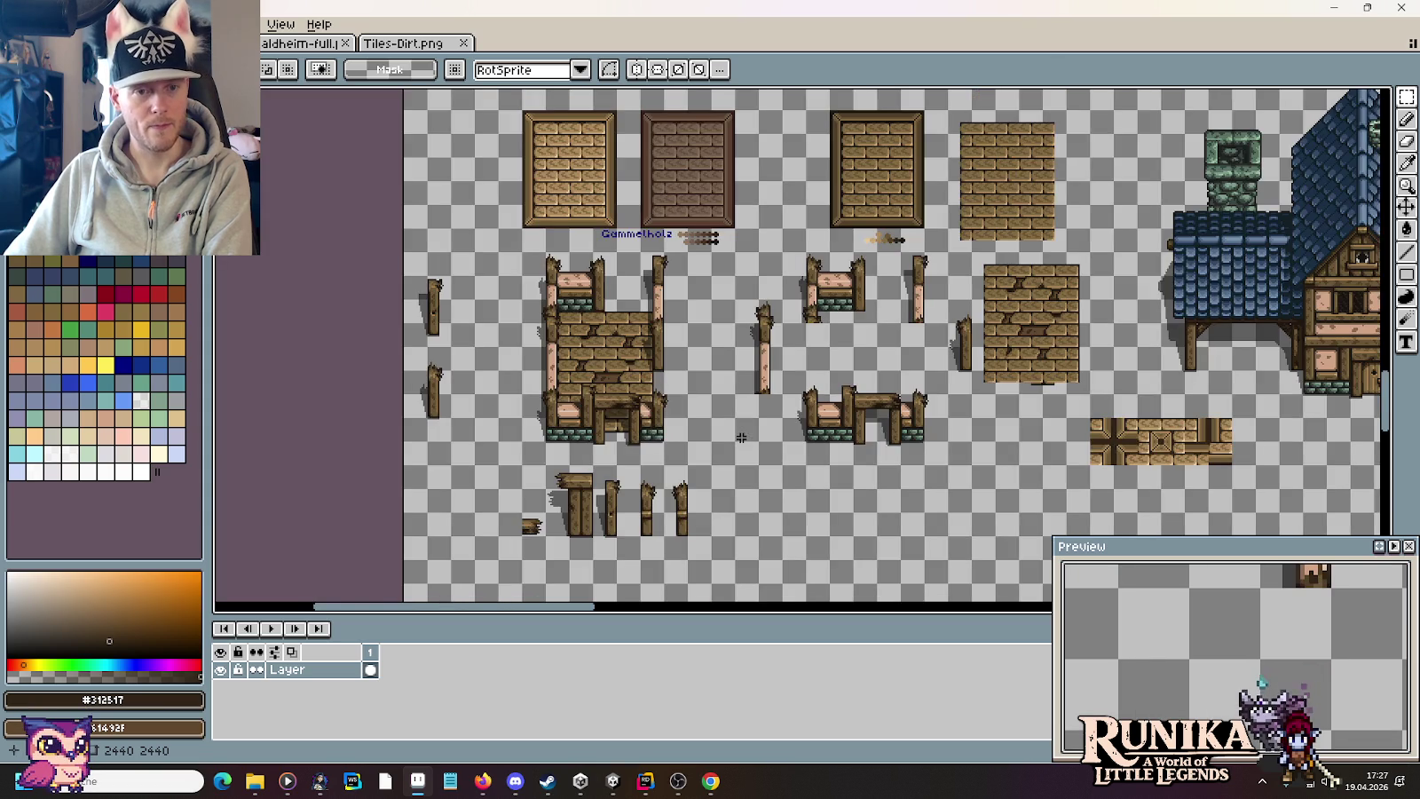
scroll(721, 437, down, 1)
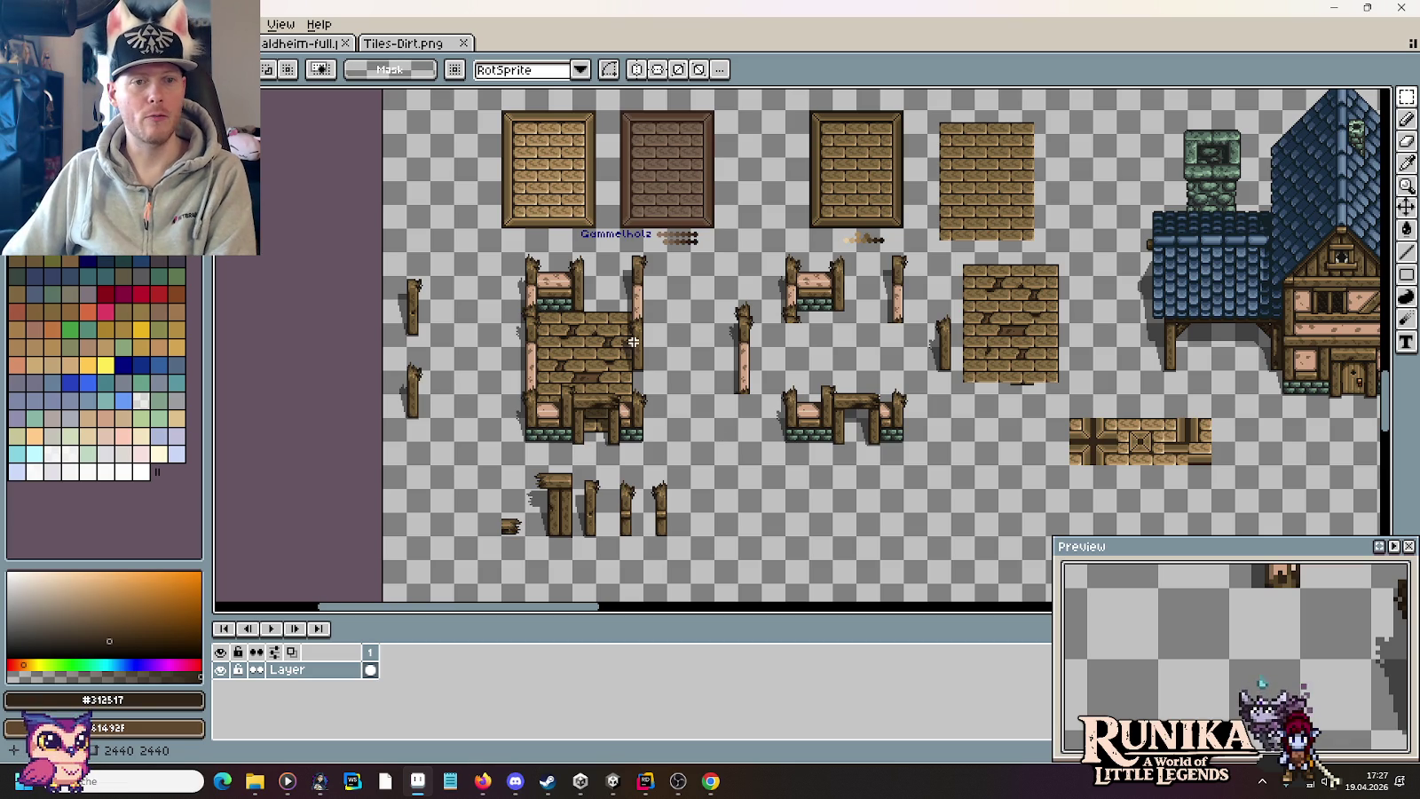
drag(713, 239, 495, 104)
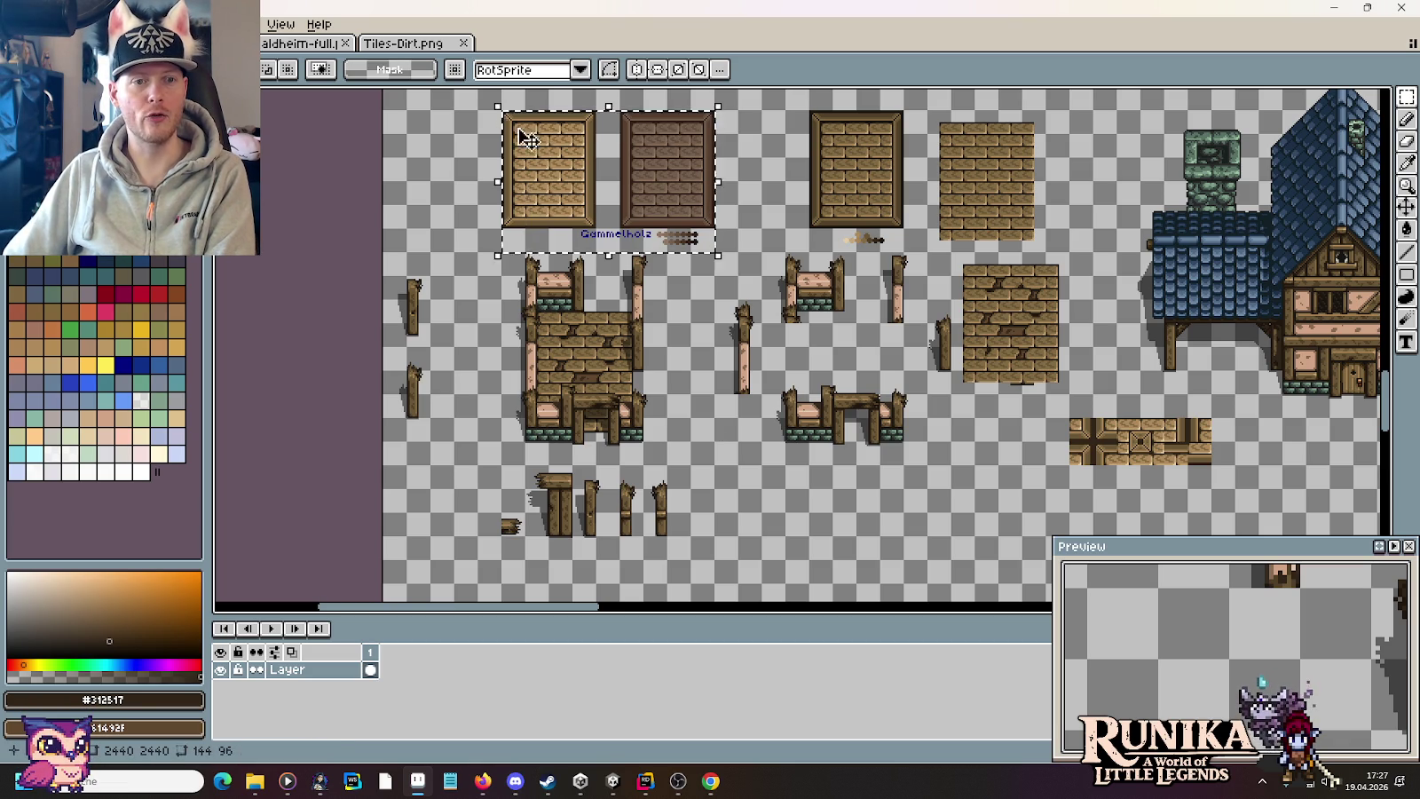
key(Delete)
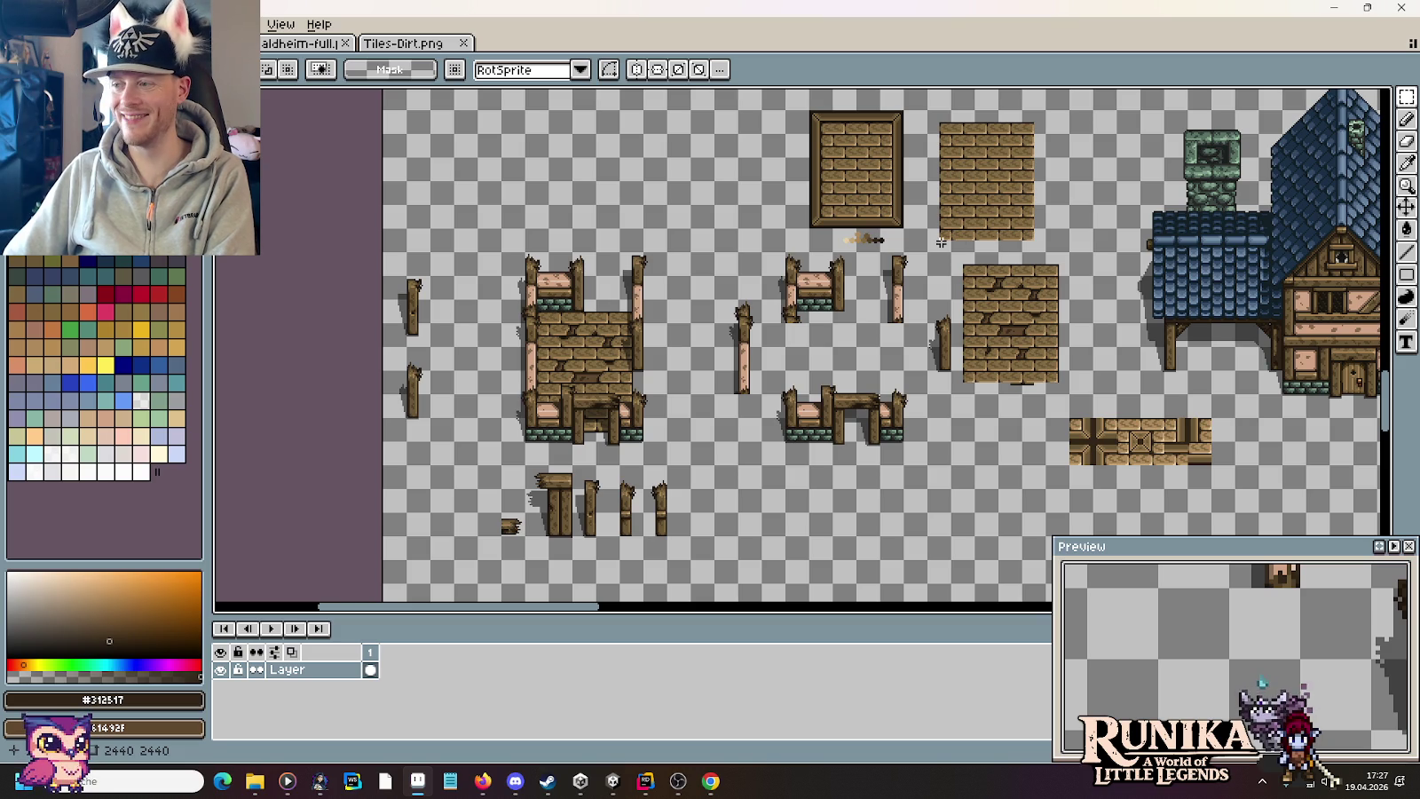
Step: Save the blacksmith sprite sheet
key(ctrl+s)
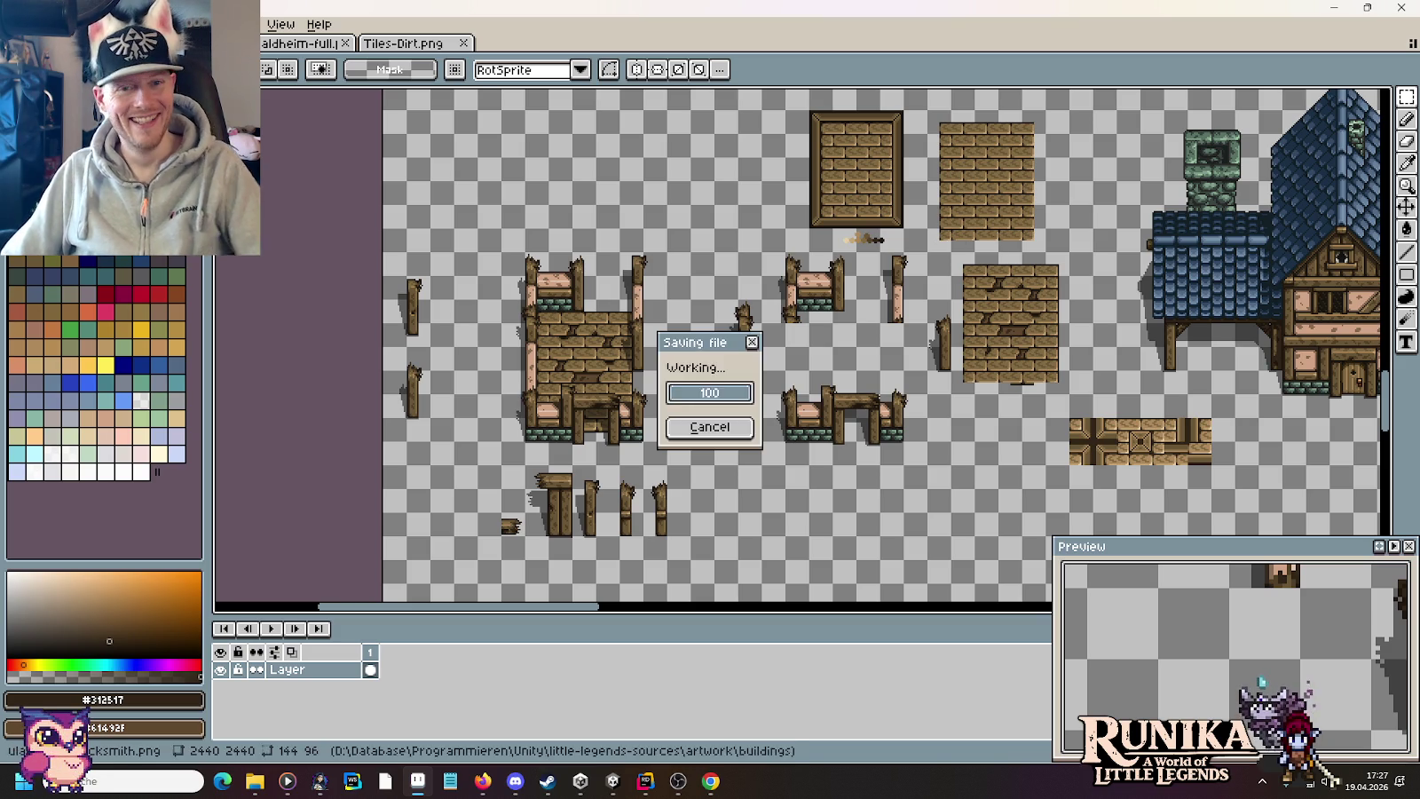
scroll(736, 444, down, 1)
scroll(701, 470, down, 1)
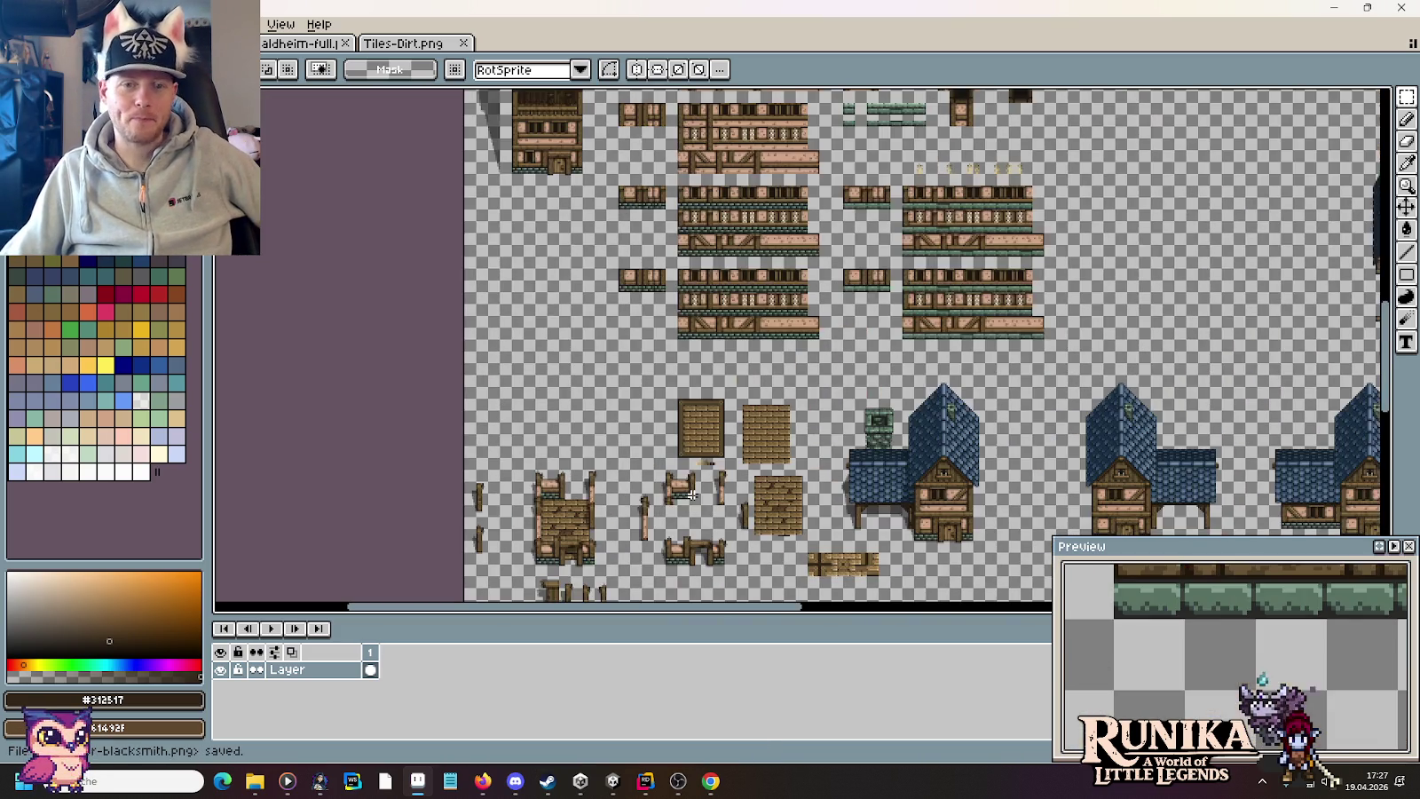
drag(689, 482, 643, 306)
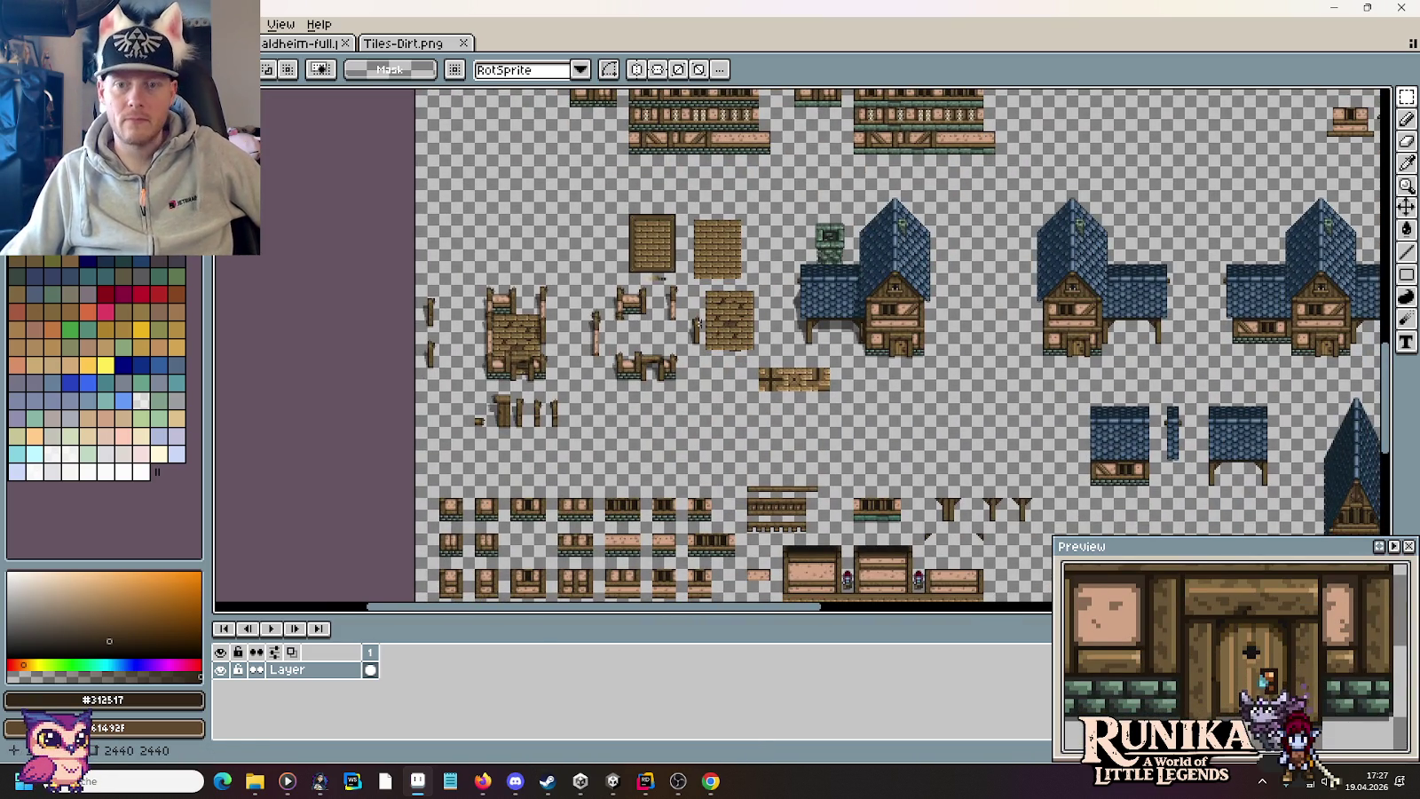
mouse_move(777, 325)
mouse_down()
mouse_move(708, 347)
mouse_move(887, 399)
mouse_up()
drag(1056, 133, 1021, 319)
drag(1040, 167, 949, 433)
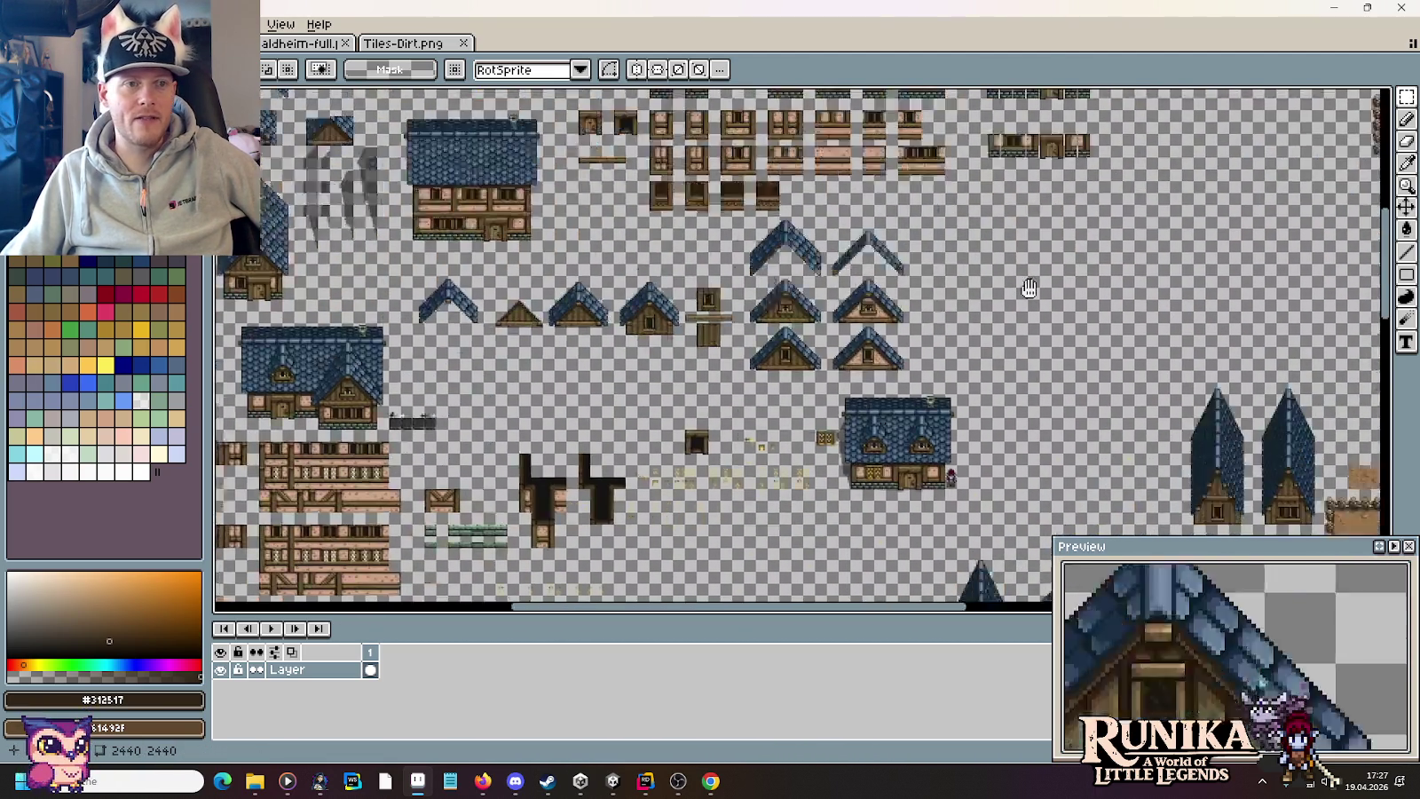
mouse_move(1167, 372)
mouse_down()
mouse_move(811, 441)
mouse_move(586, 201)
mouse_move(767, 556)
mouse_up()
drag(1162, 311, 881, 344)
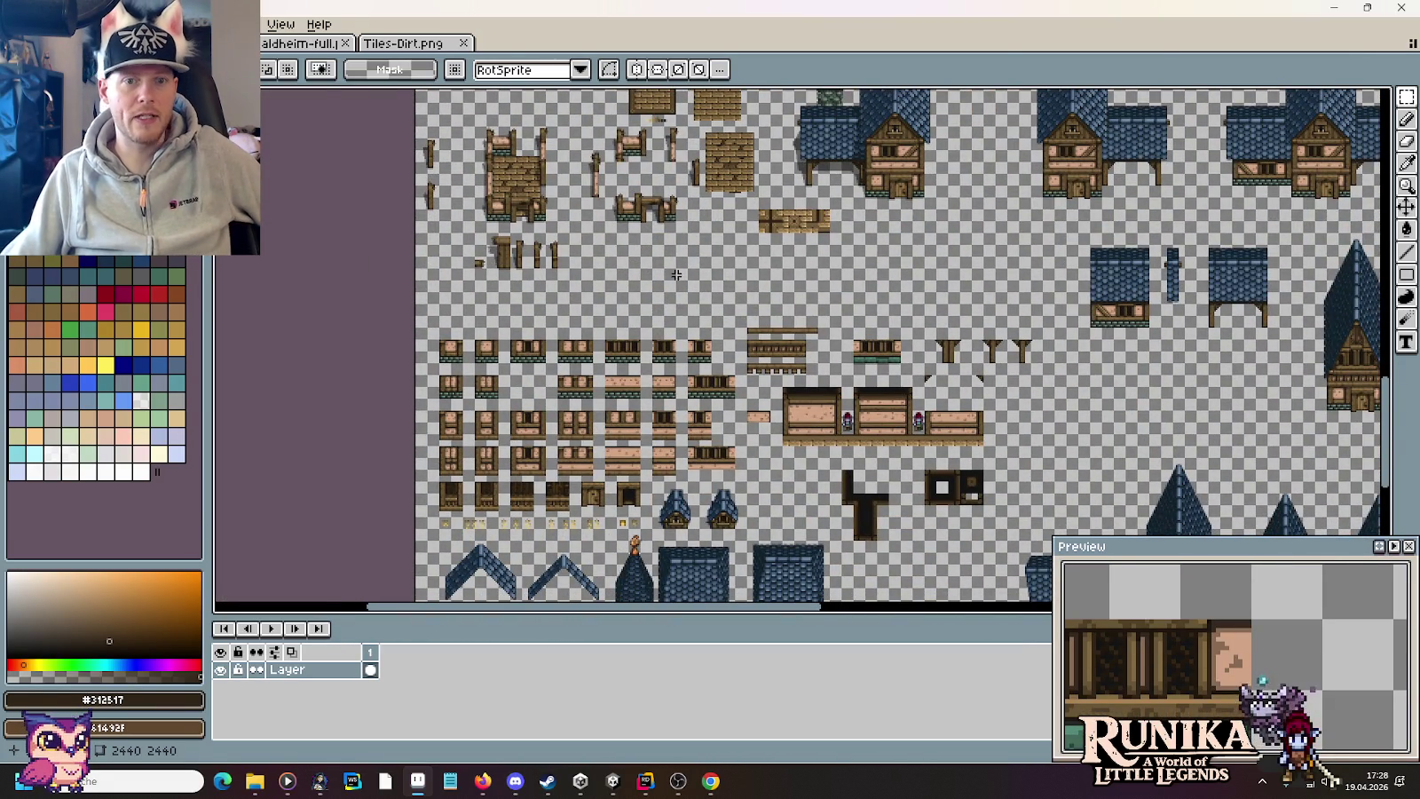
drag(880, 344, 1031, 477)
scroll(749, 340, up, 2)
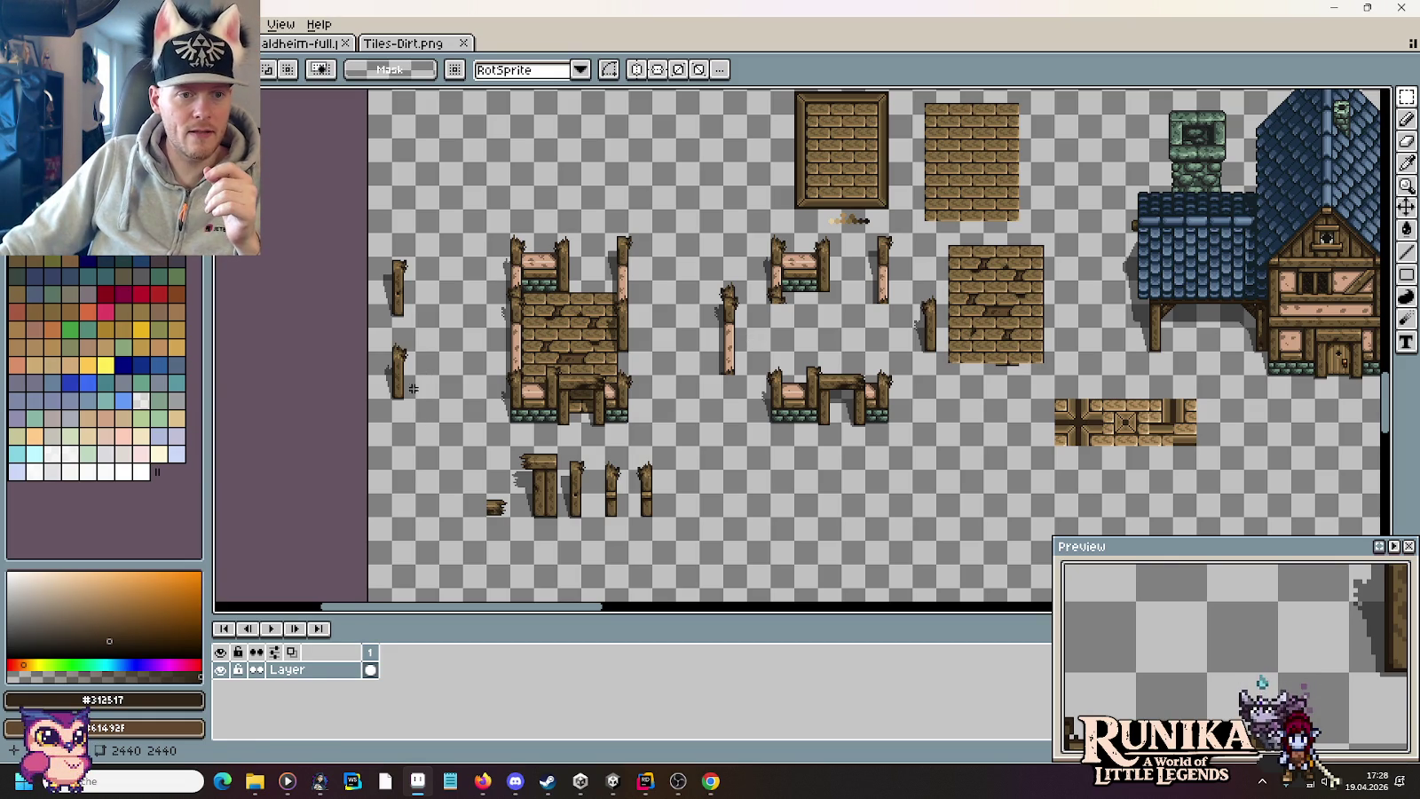
drag(413, 389, 399, 236)
click(462, 292)
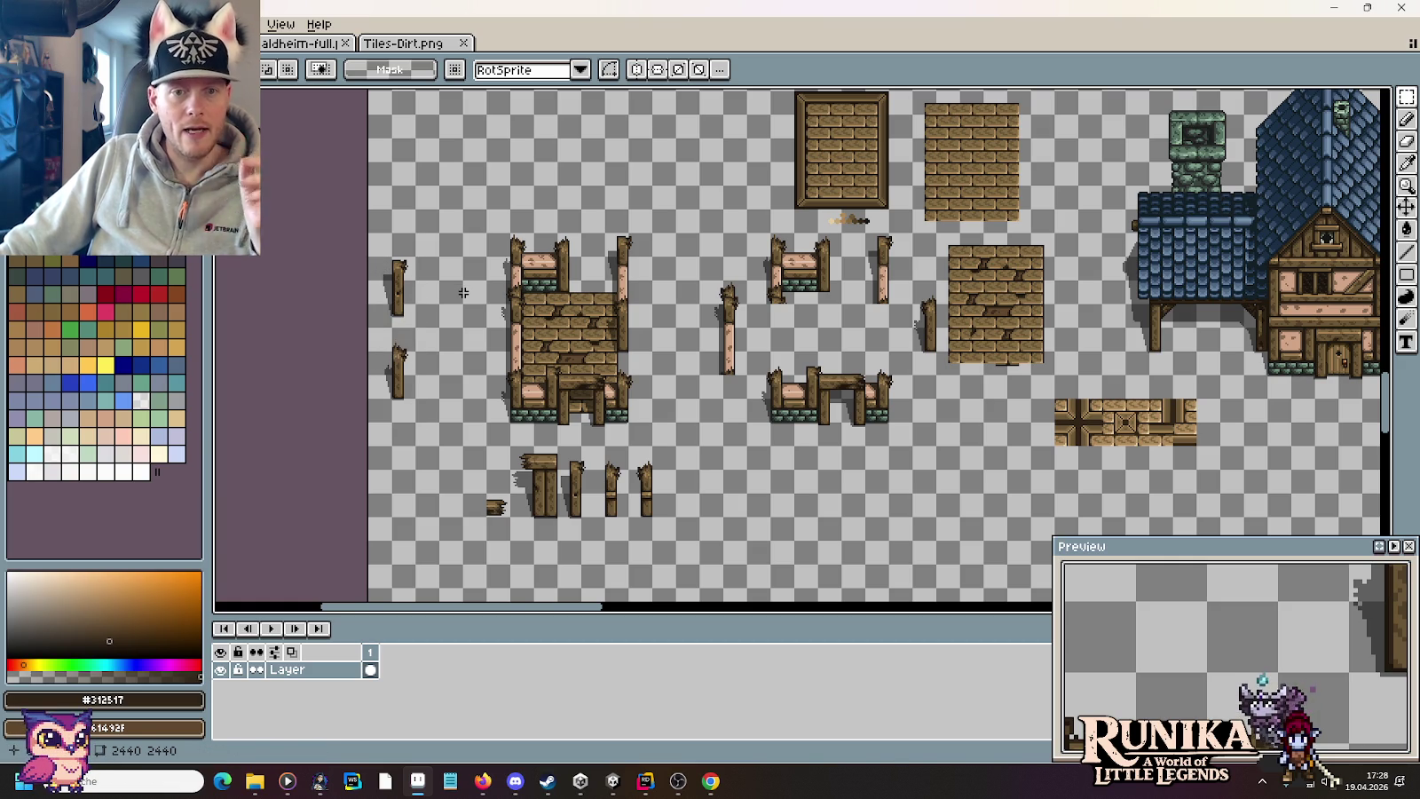